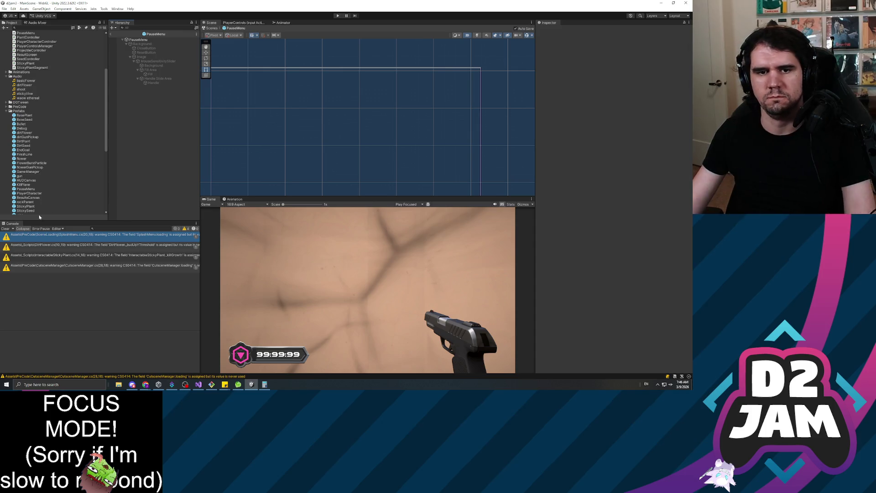
Step: Clear the warnings from the Console
click(5, 228)
right_click(170, 157)
key(Escape)
Step: Open the JaredScene level from the Project window's Scenes folder
scroll(49, 143, up, 5)
scroll(50, 158, down, 5)
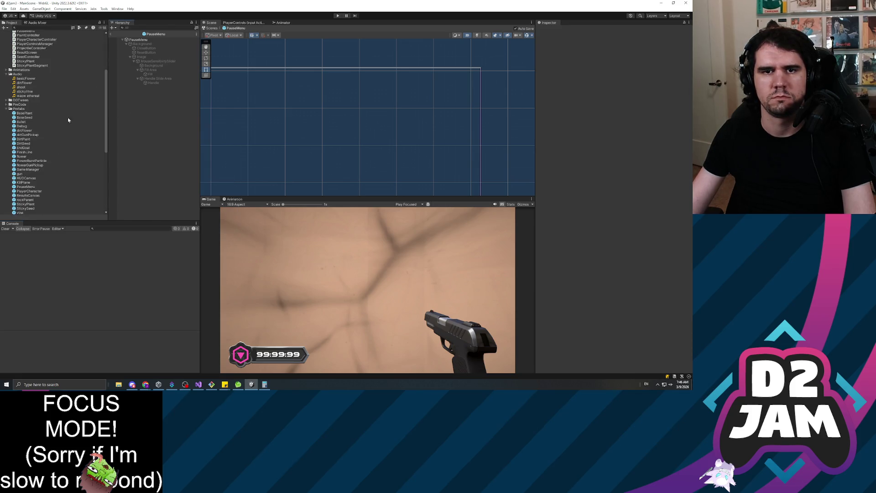
scroll(28, 167, down, 7)
click(29, 129)
click(29, 134)
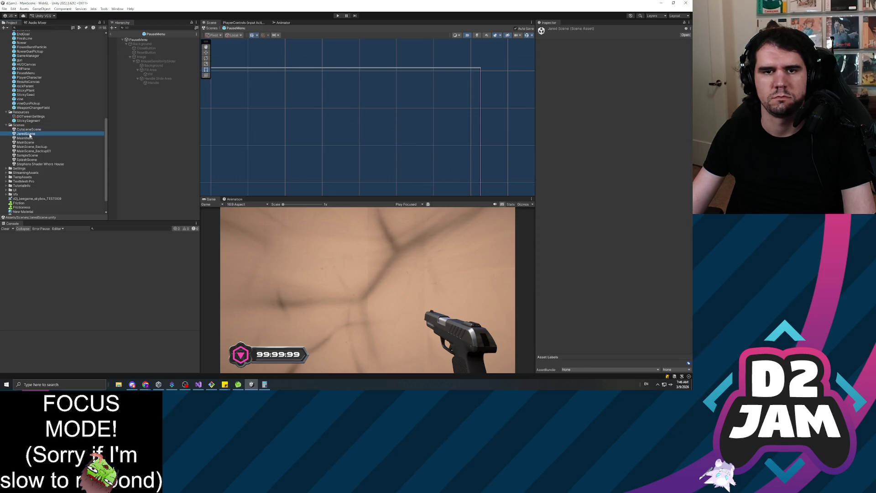
double_click(30, 134)
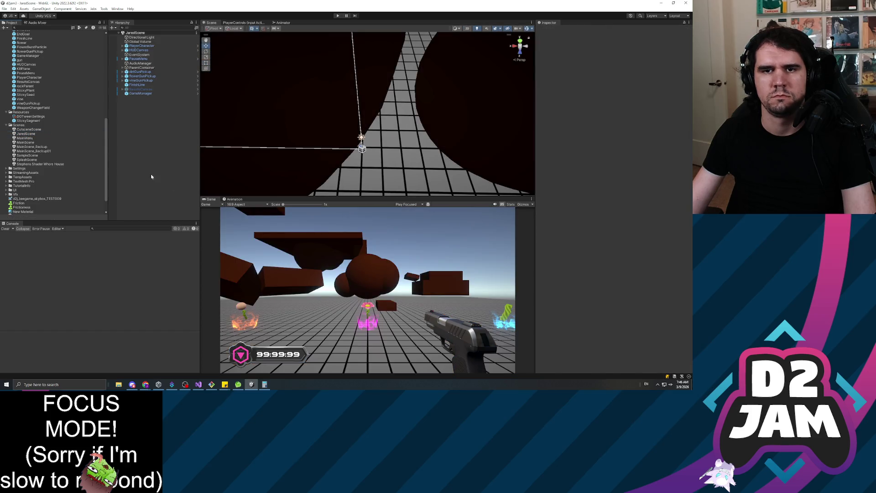
Step: Create an empty game object named Checkpoint in the Hierarchy
right_click(144, 135)
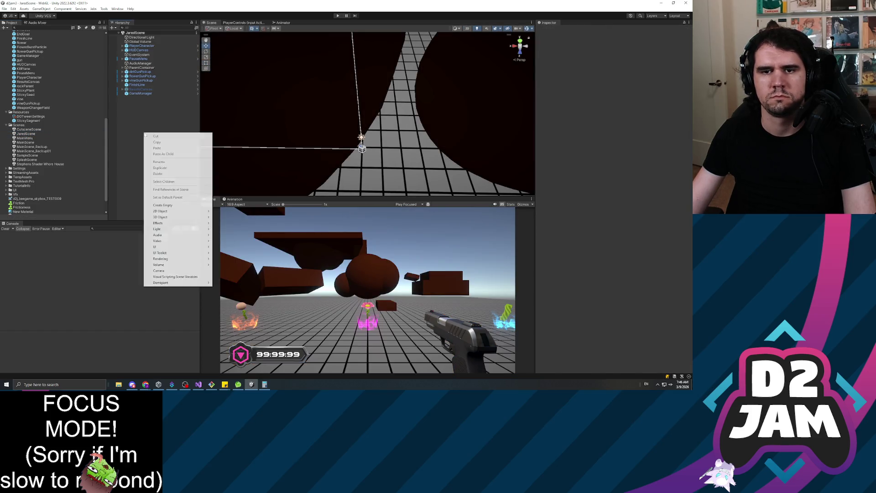
click(174, 206)
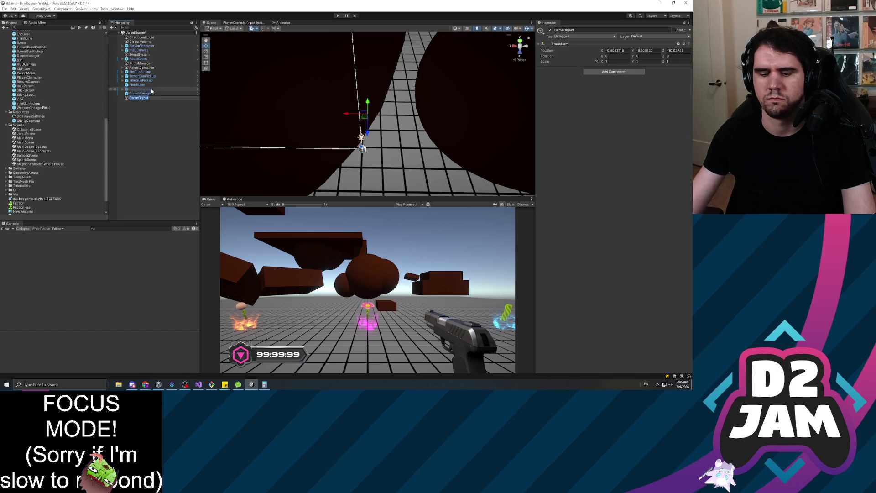
text(Checkpoint)
key(Return)
Step: Add a Box Collider to Checkpoint and set it as a trigger
click(612, 72)
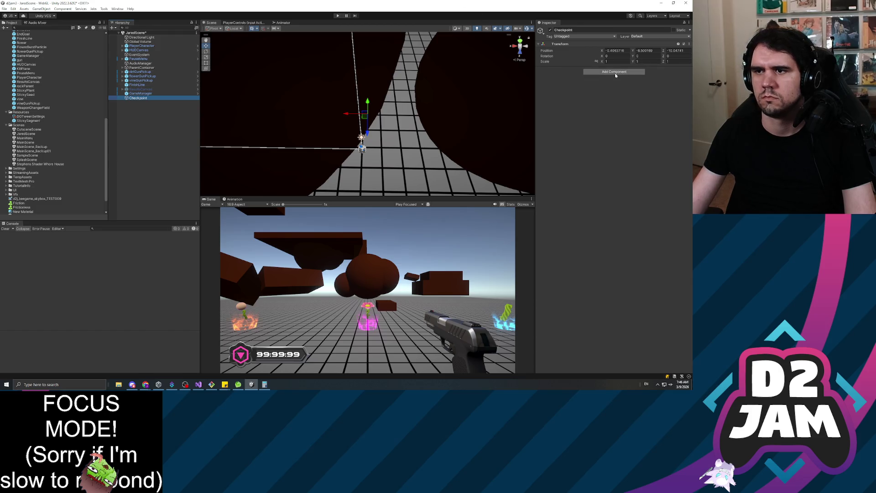
text(boxco)
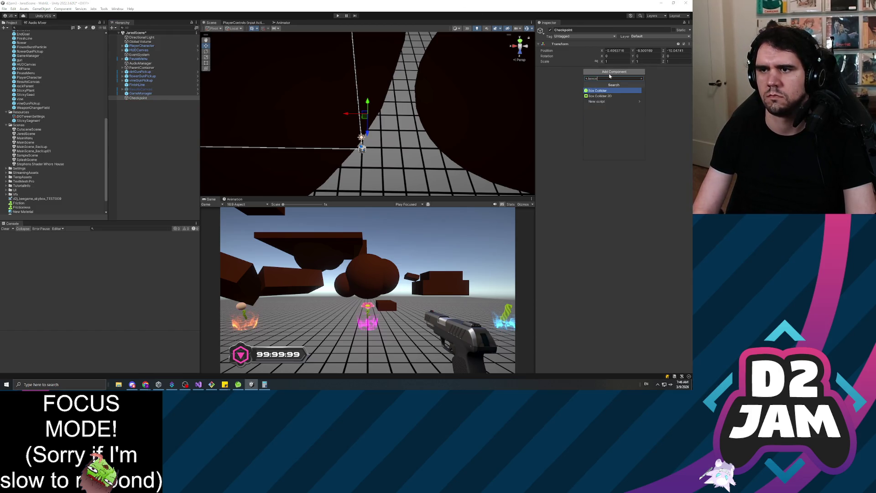
key(Return)
click(603, 83)
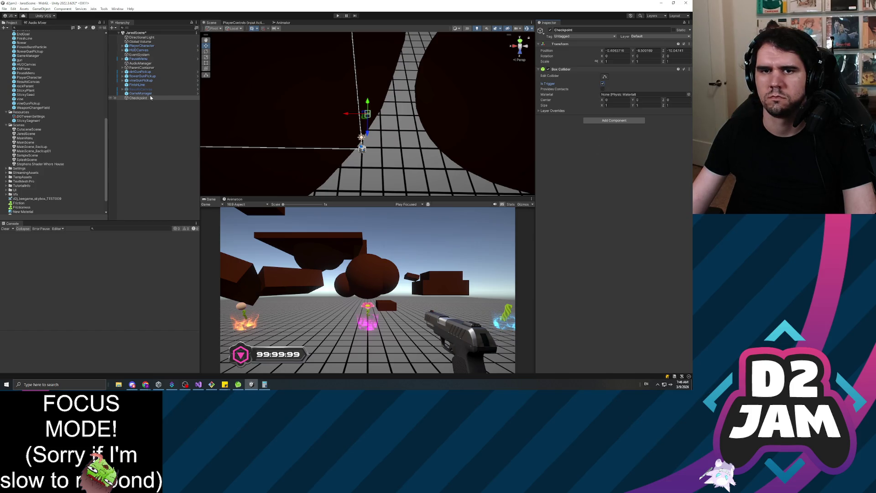
key(f)
scroll(364, 86, up, 2)
scroll(456, 68, down, 4)
click(616, 56)
Step: Add a Rigidbody with gravity off and position and rotation axes frozen
click(614, 120)
text(rigid)
key(Return)
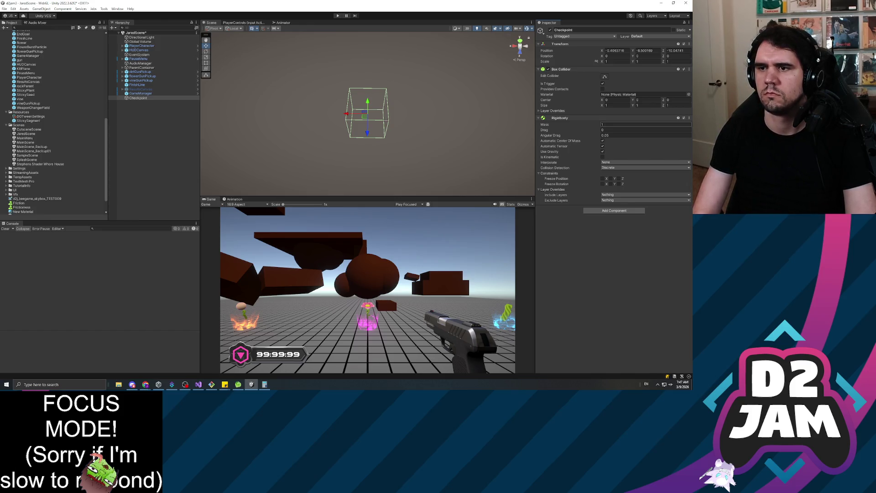
click(603, 152)
click(603, 184)
click(603, 179)
click(611, 179)
click(611, 184)
click(620, 184)
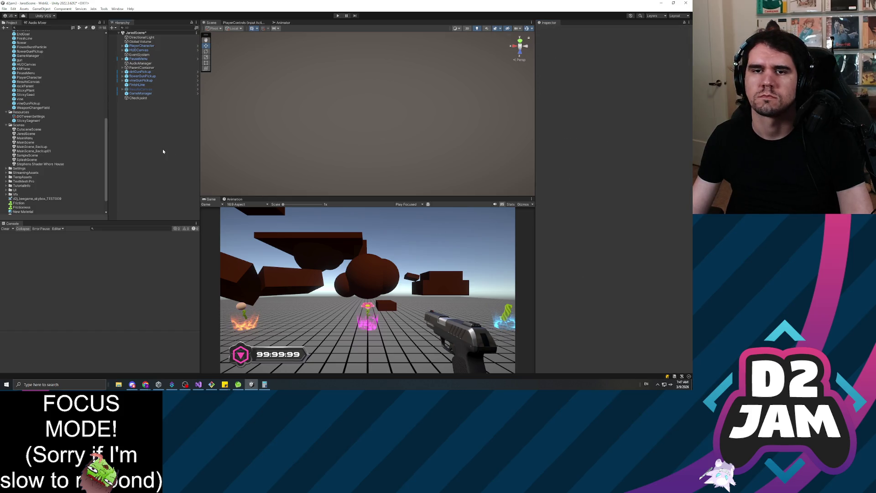
click(143, 98)
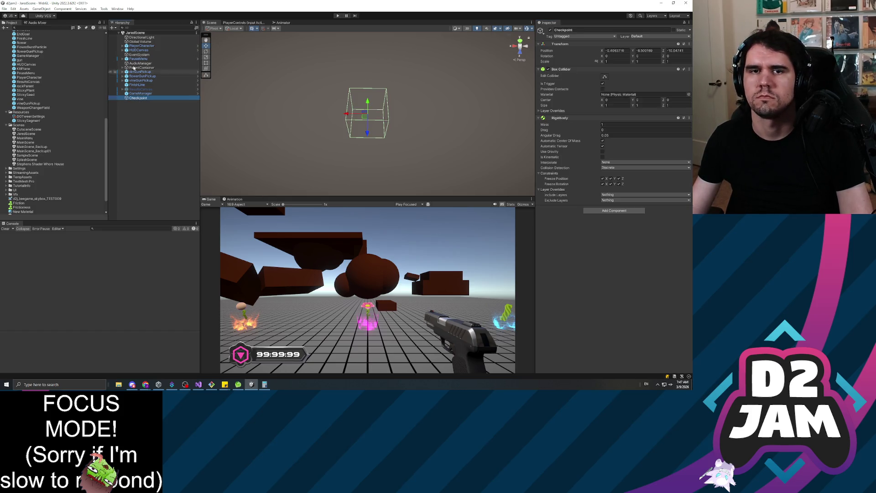
Step: Create a C# script named Checkpoint in _Scripts and open it in Visual Studio
scroll(29, 43, up, 10)
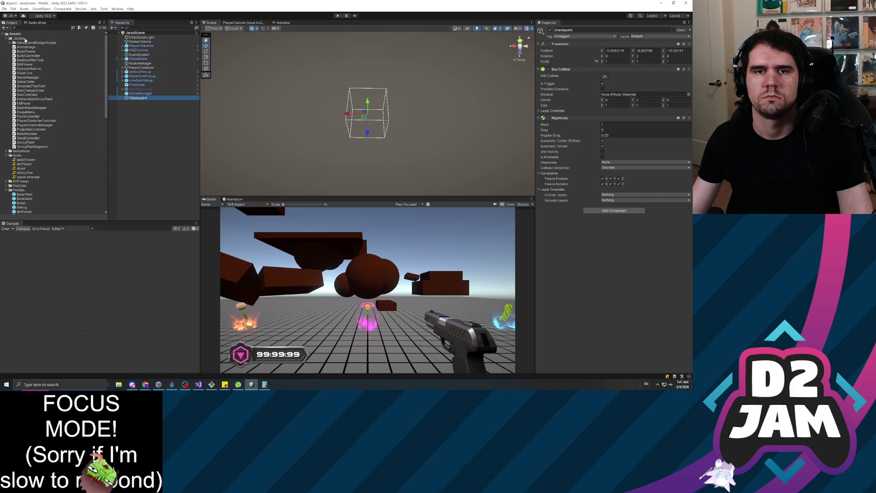
click(19, 38)
right_click(22, 39)
mouse_move(68, 42)
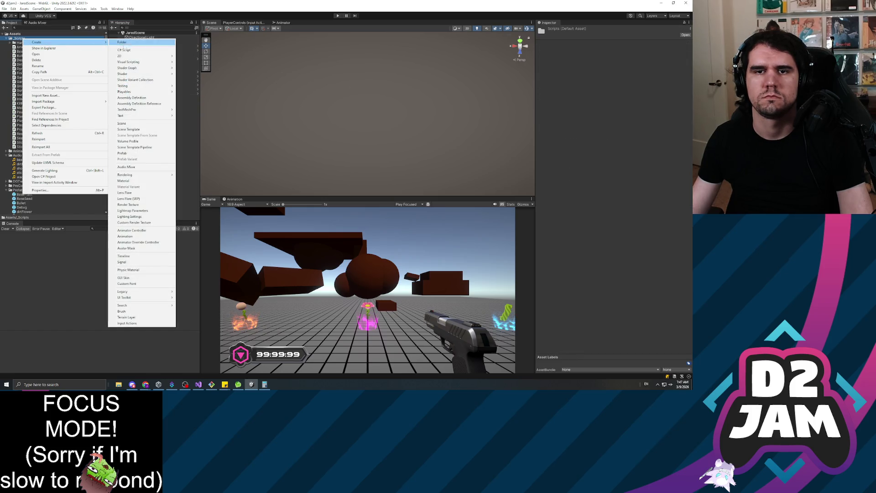
click(124, 49)
key(Return)
double_click(43, 108)
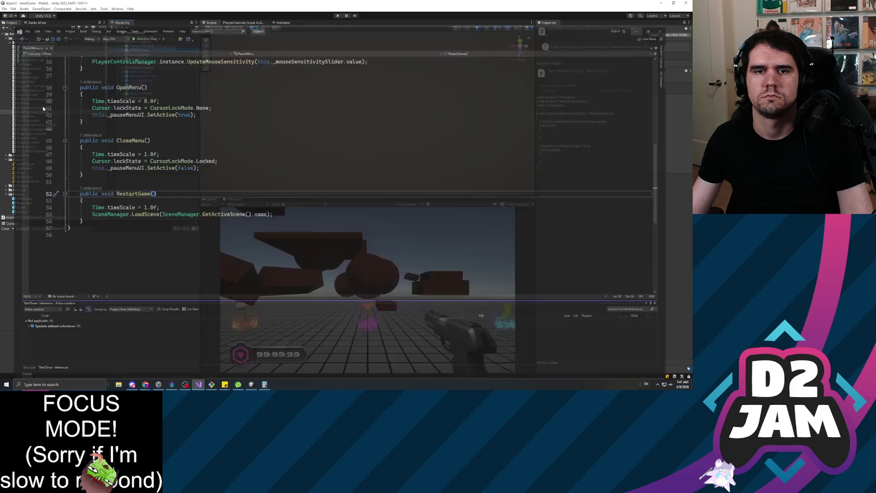
key(alt+Tab)
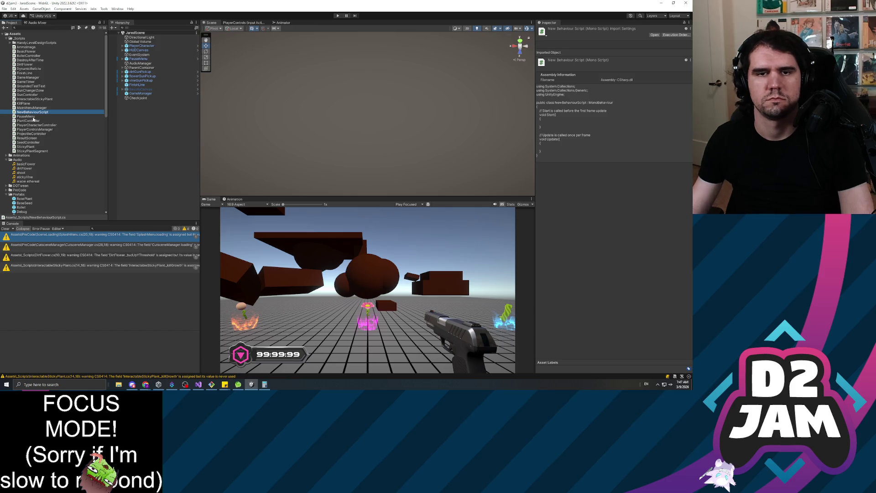
text(Checkpoint)
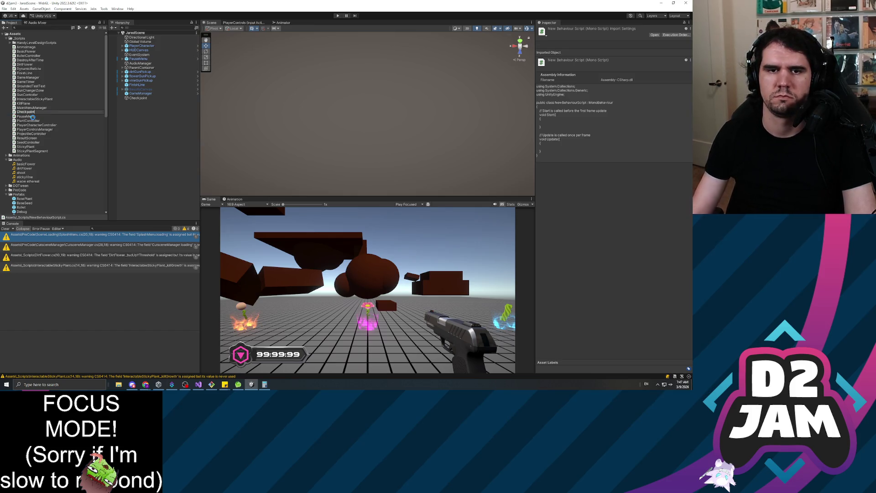
key(Return)
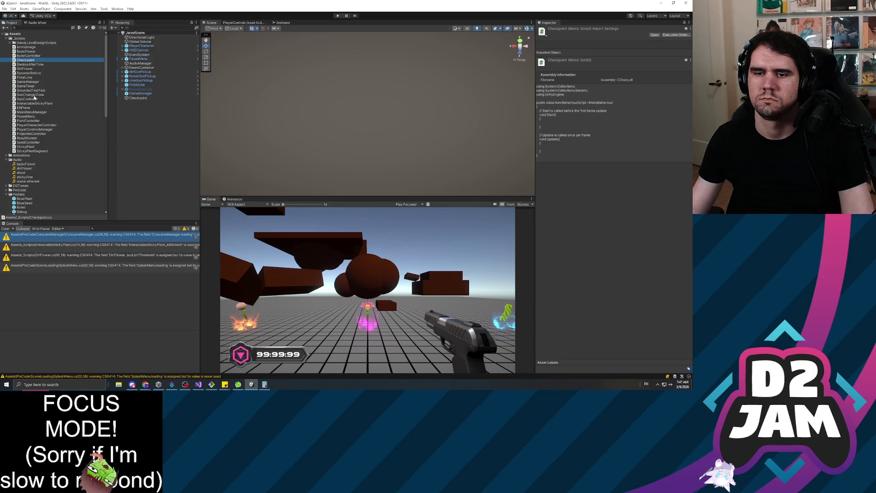
double_click(31, 62)
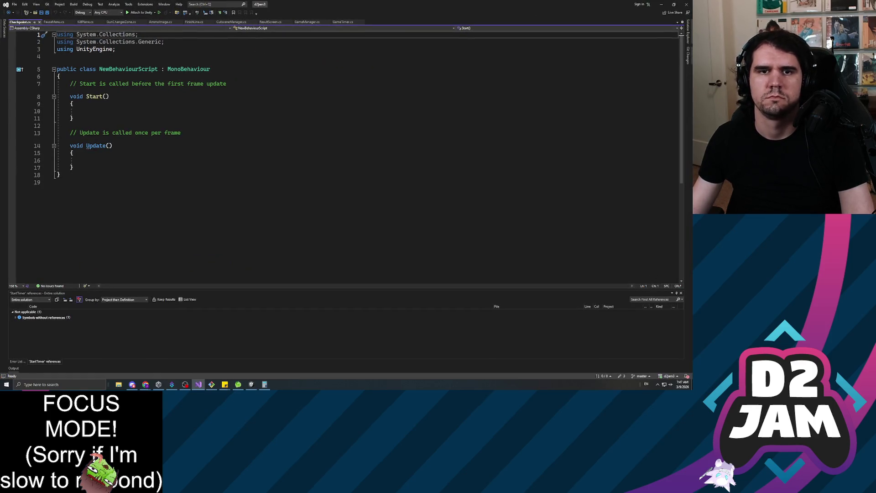
Step: Rename the script's class to Checkpoint and save
double_click(129, 69)
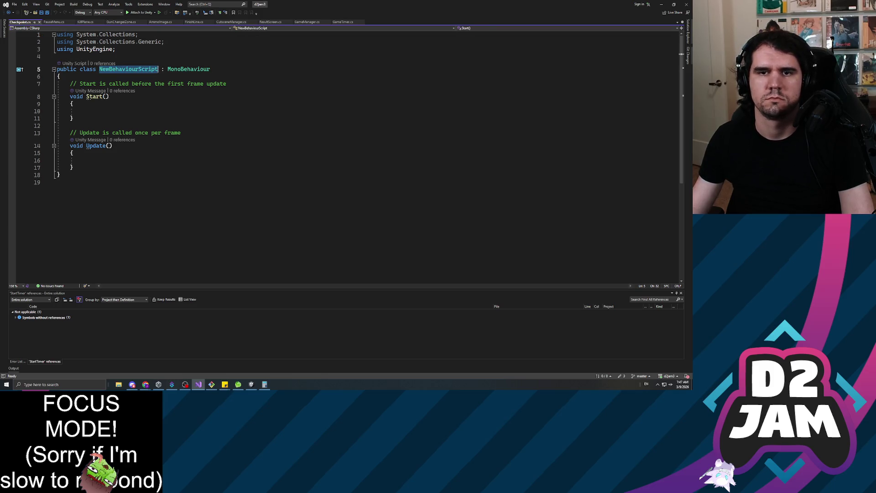
text(Checkpoint)
key(Return)
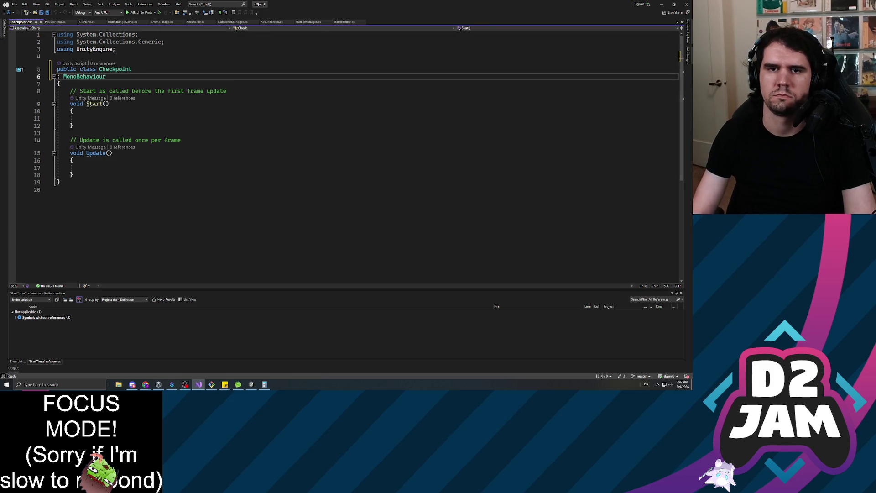
key(BackSpace)
key(ctrl+s)
Step: Replace Start and Update with OnTriggerEnter containing an if (other.tag == "Player") check
mouse_move(74, 168)
mouse_down()
mouse_move(57, 167)
mouse_move(67, 83)
mouse_up()
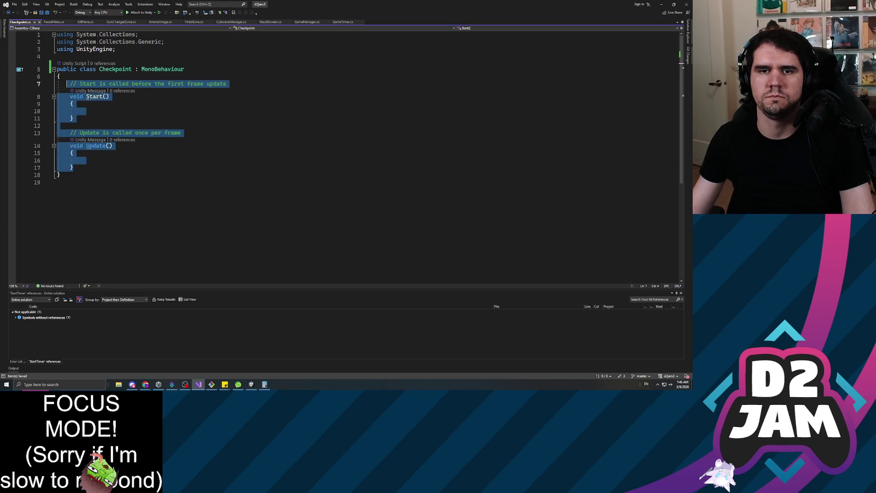
text(pr)
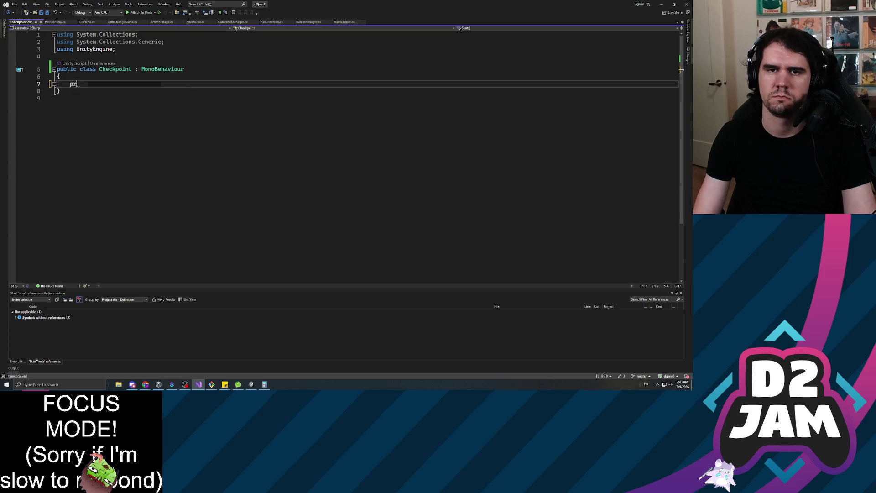
text(ivate void OnTriggerE)
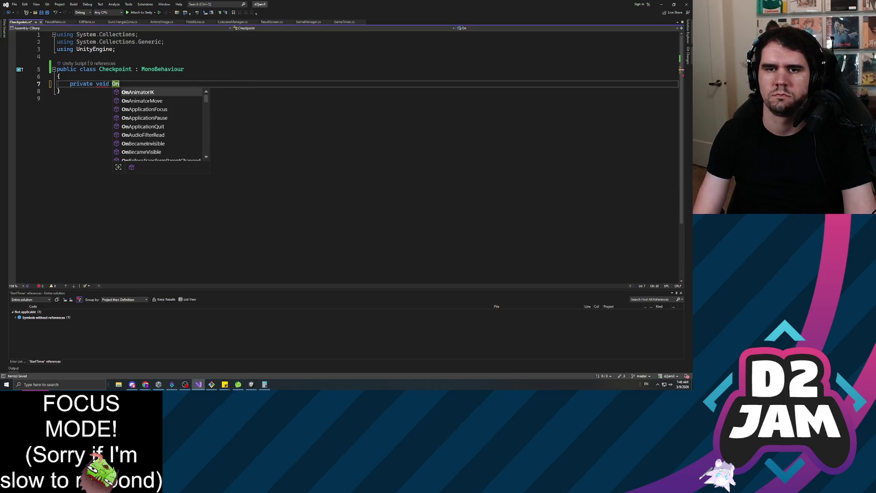
key(Tab)
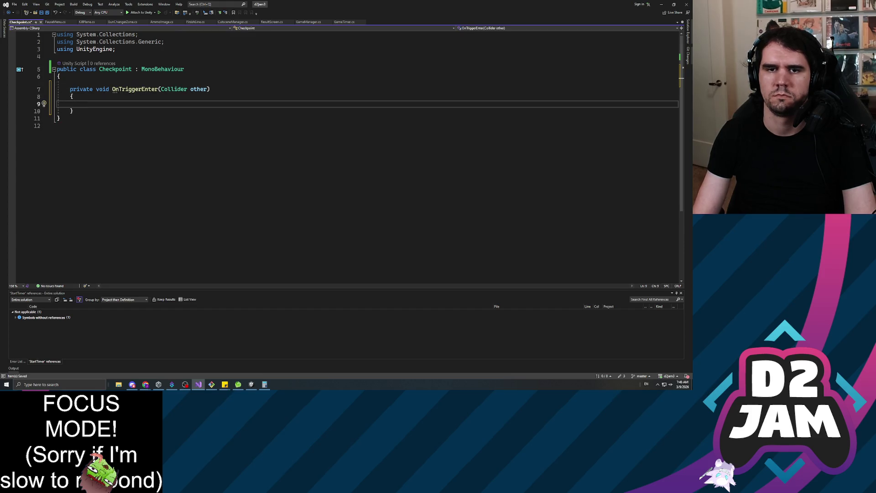
text(if (other.)
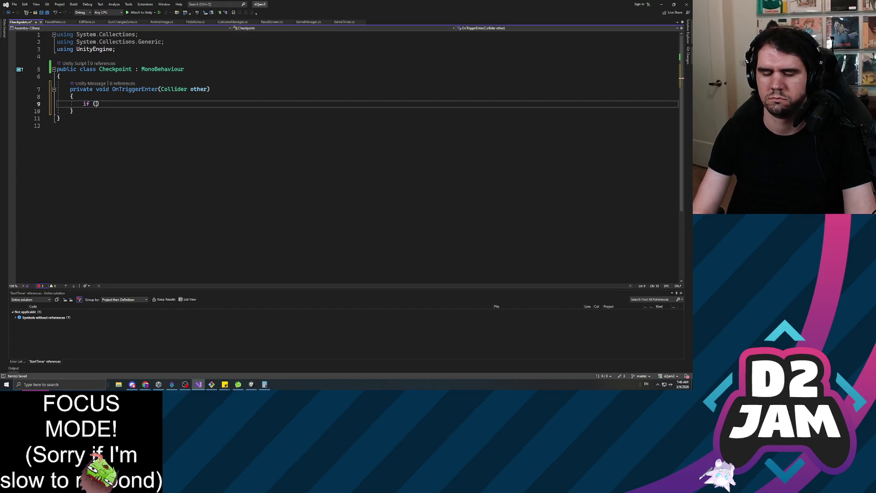
text(tag == )
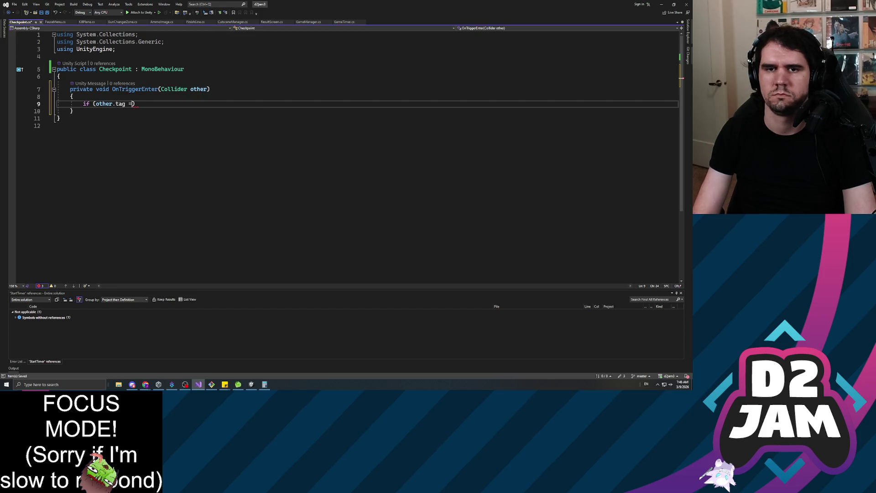
text("Player)
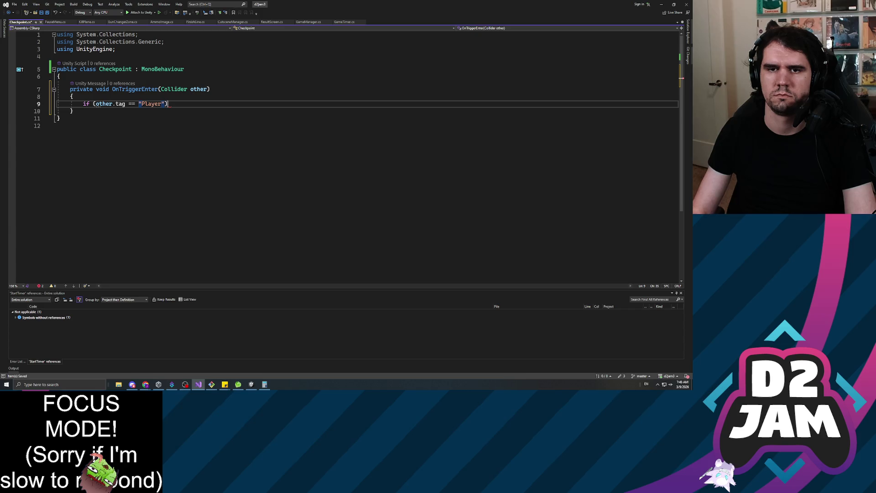
key(Return)
key(Return)
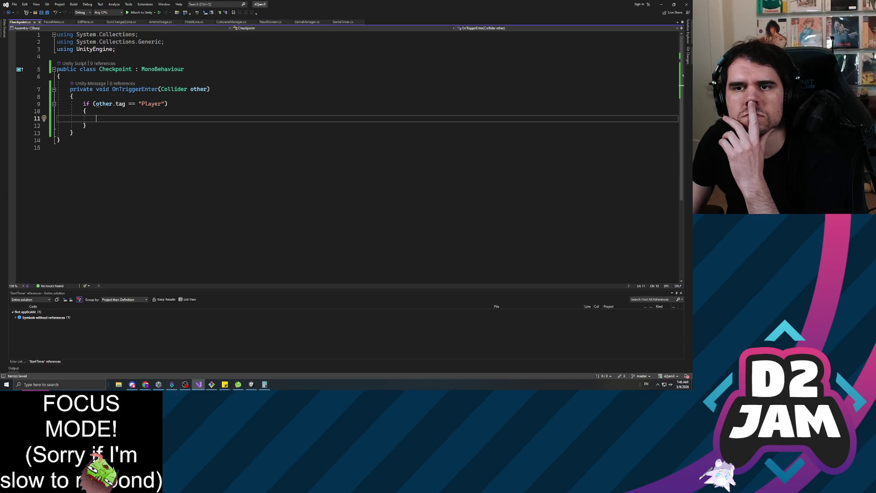
click(307, 22)
Step: Add an empty public void LoadCheckpoint() method after EndGame in GameManager
scroll(342, 156, up, 14)
click(70, 124)
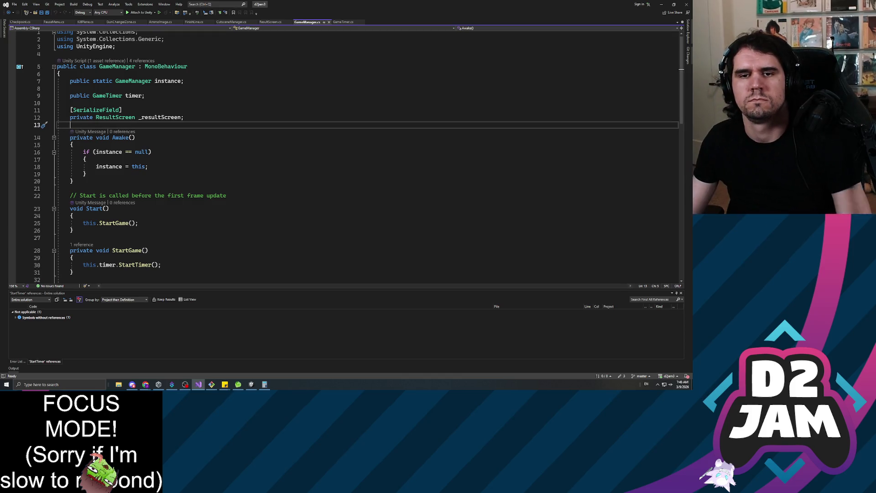
scroll(343, 155, down, 4)
scroll(342, 155, down, 3)
click(73, 242)
key(Return)
key(Return)
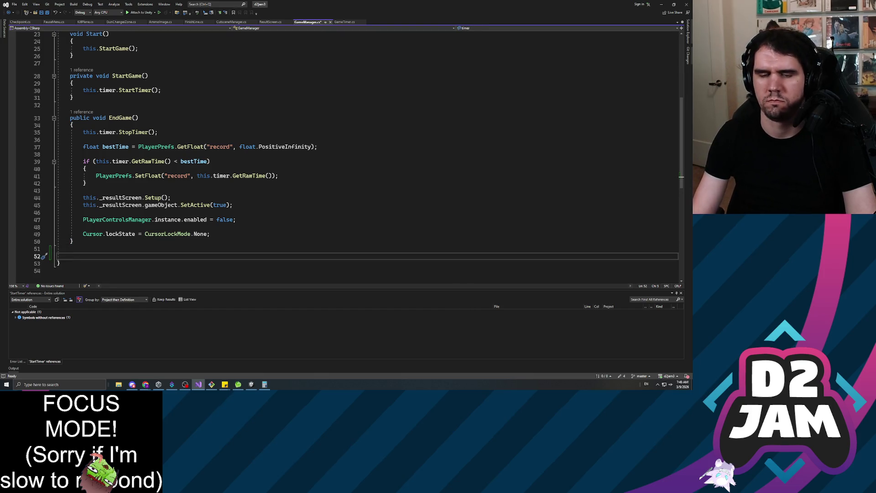
text(public void Loa)
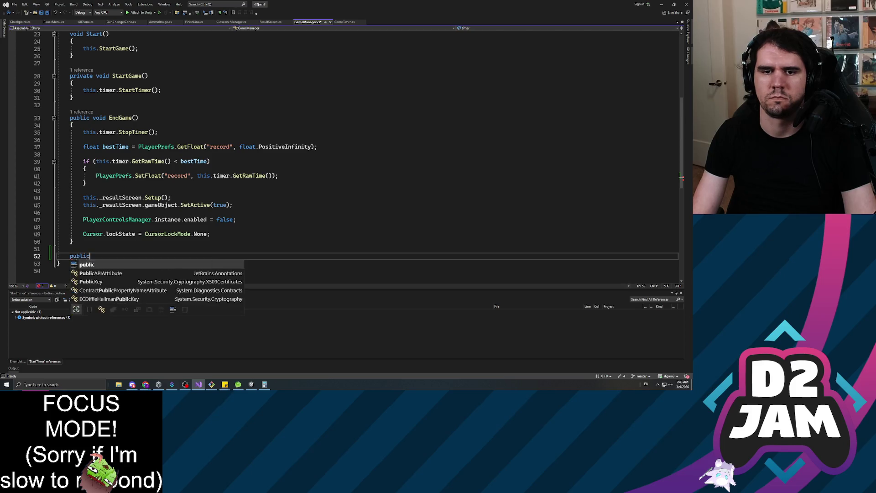
text(dCheckpoint())
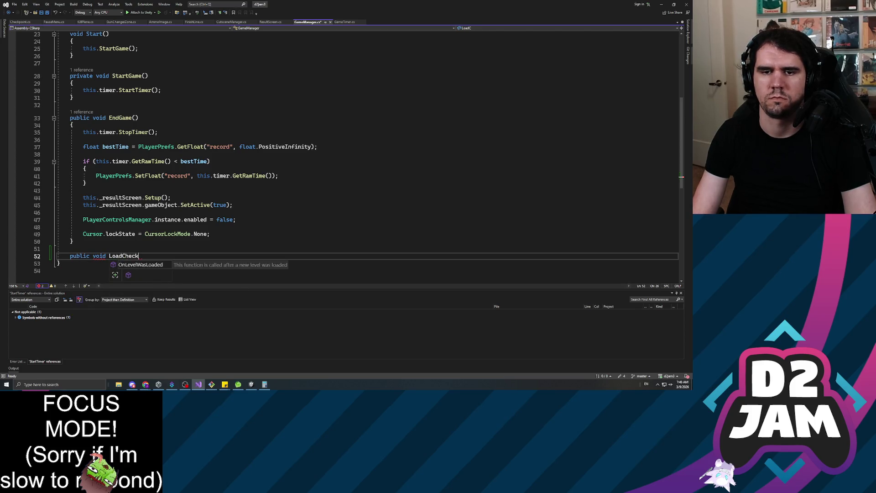
key(Return)
text({)
key(Return)
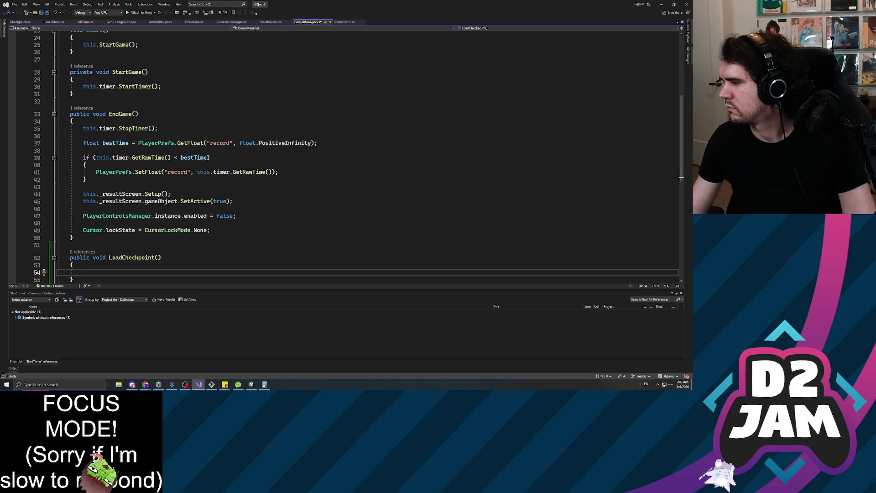
scroll(342, 155, up, 8)
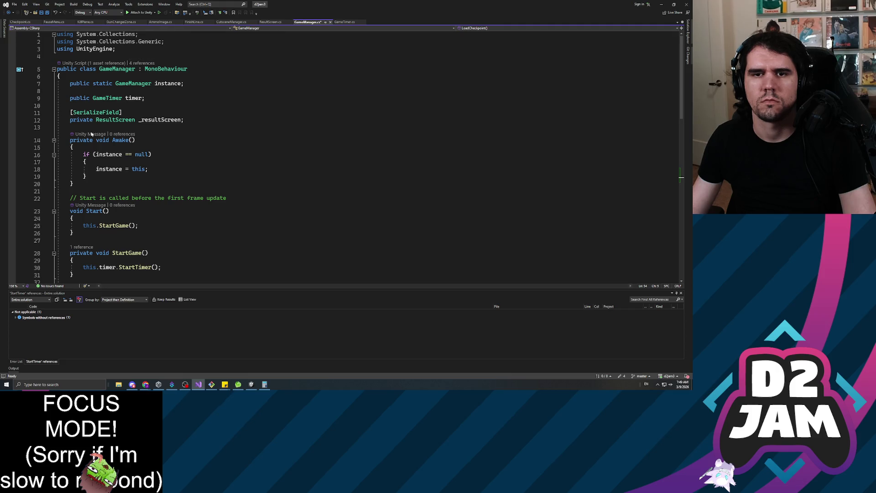
click(70, 127)
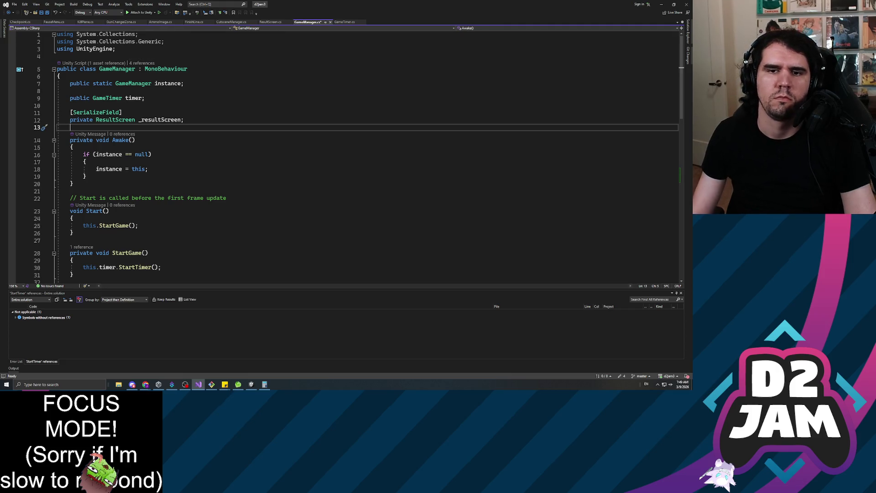
Step: Add a [SerializeField] private GameObject playerCharacter field below _resultScreen and save
key(Return)
key(Return)
key(Up)
text([)
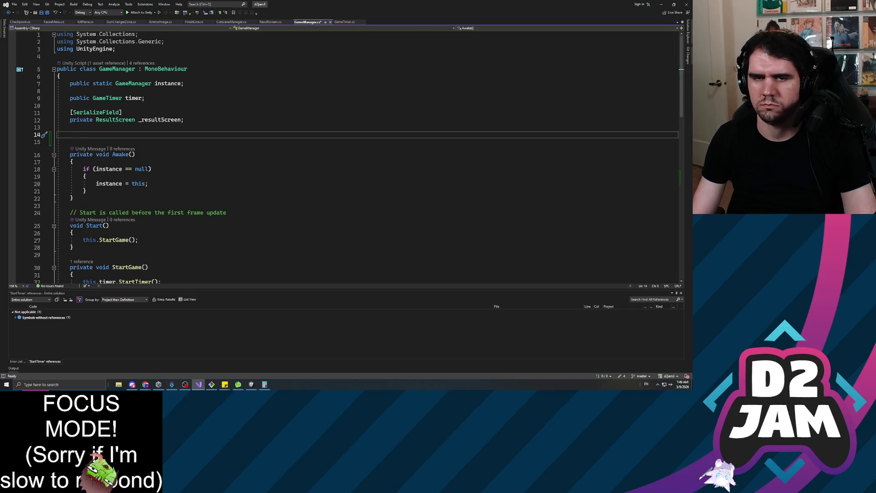
text(Seri)
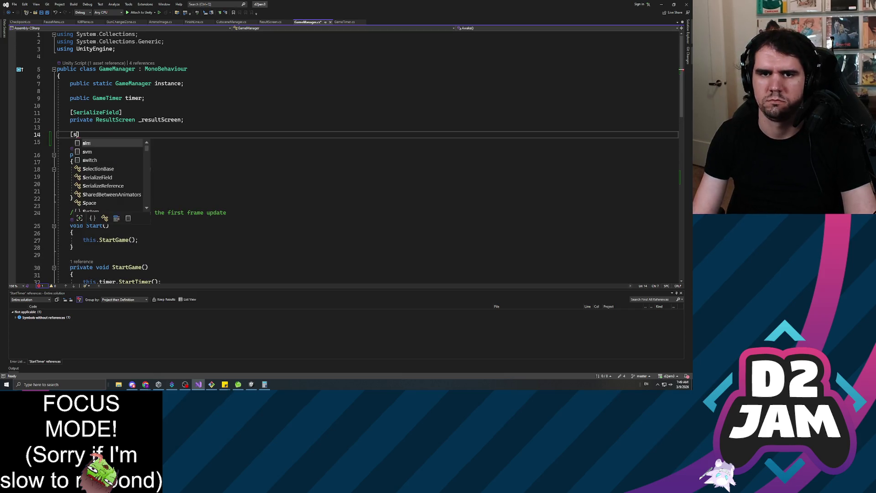
key(Tab)
key(Return)
text(Game.)
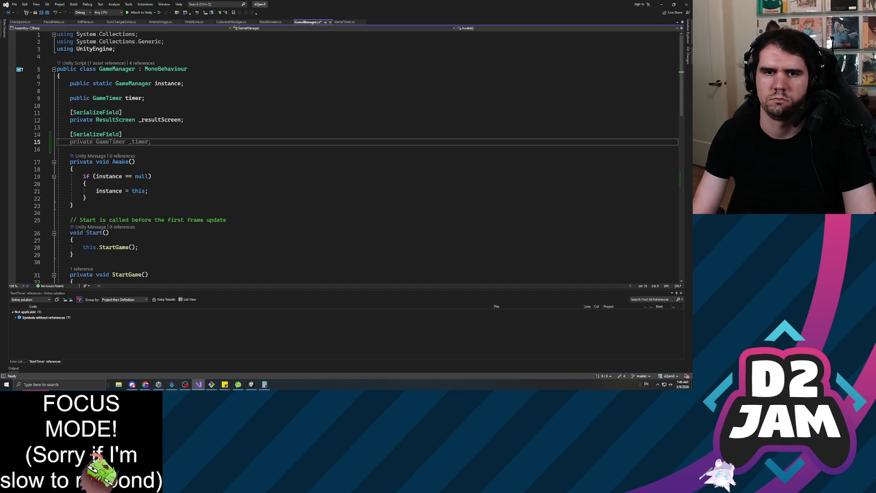
key(BackSpace)
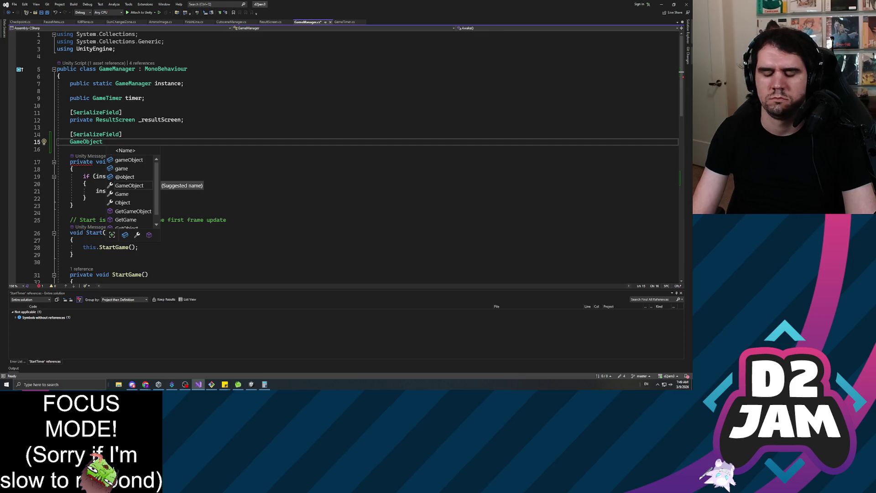
text(playerC)
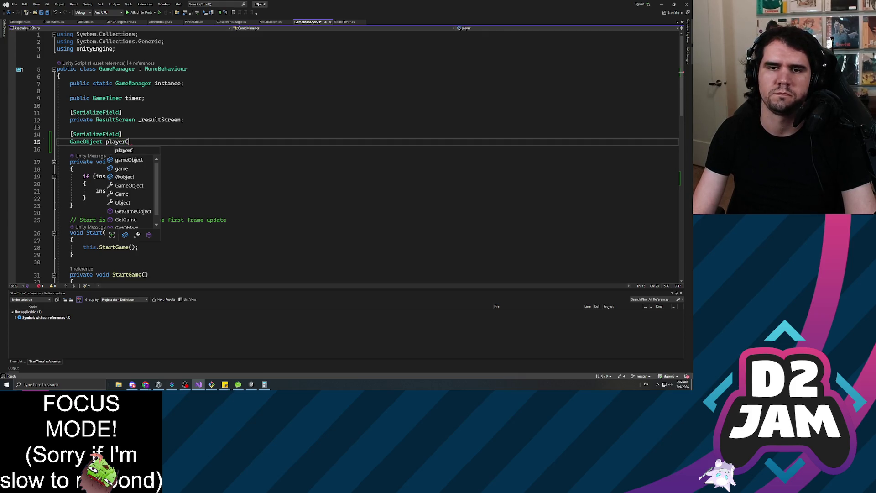
text(haracter)
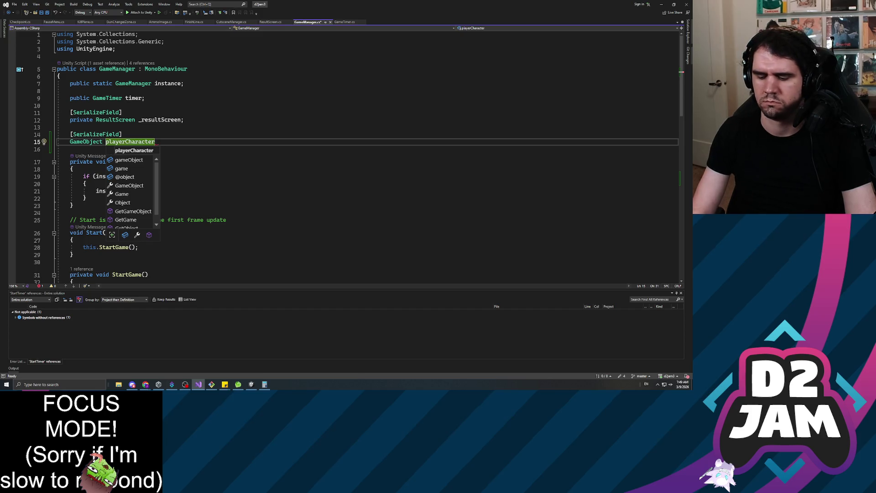
text(;)
key(Home)
text(private)
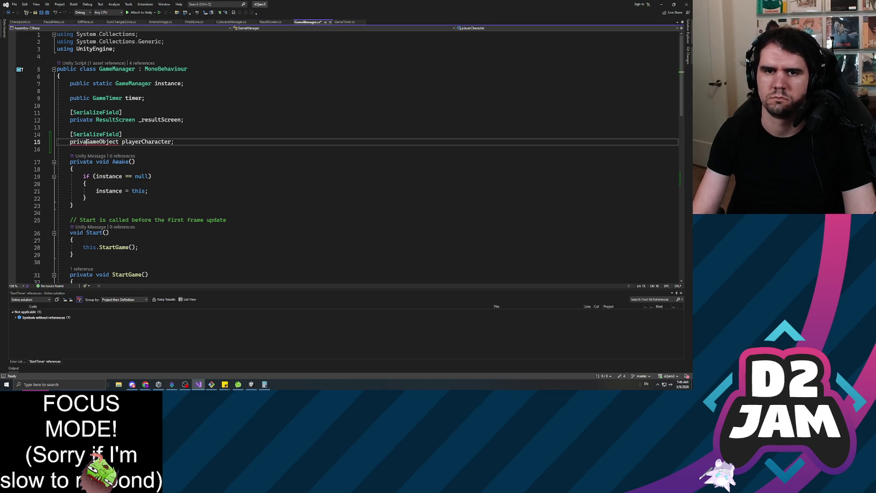
key(ctrl+s)
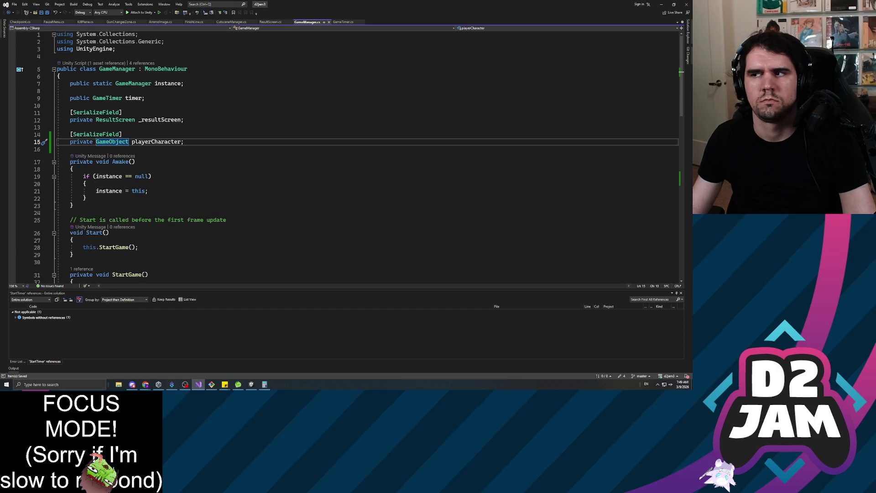
scroll(343, 155, down, 10)
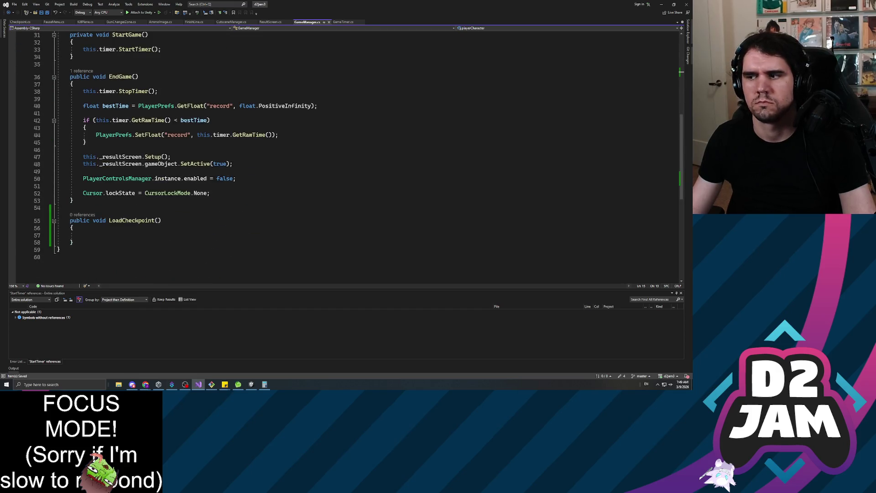
key(alt+Tab)
Step: Add a private Vector3 respawnPoint = Vector3.zero field below playerCharacter
click(84, 235)
scroll(342, 156, up, 10)
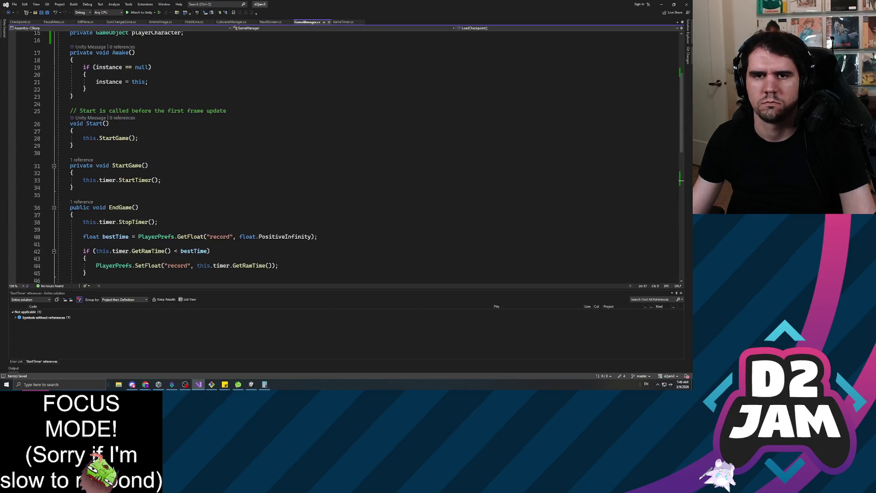
click(70, 150)
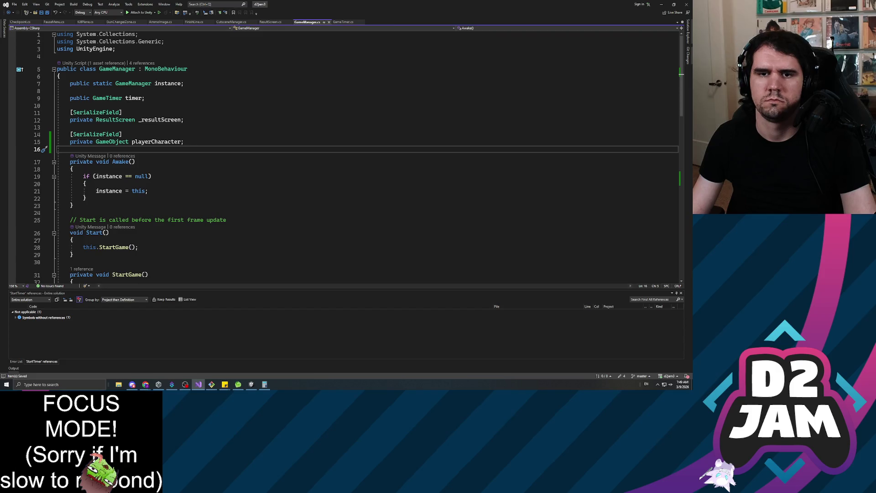
key(Return)
key(Return)
key(Up)
text(private Vector)
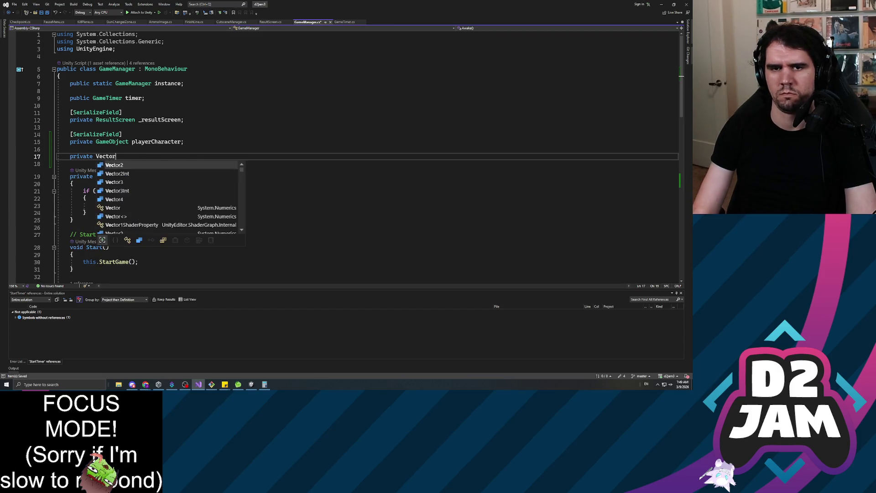
text(3 respawnPoint = Vector3)
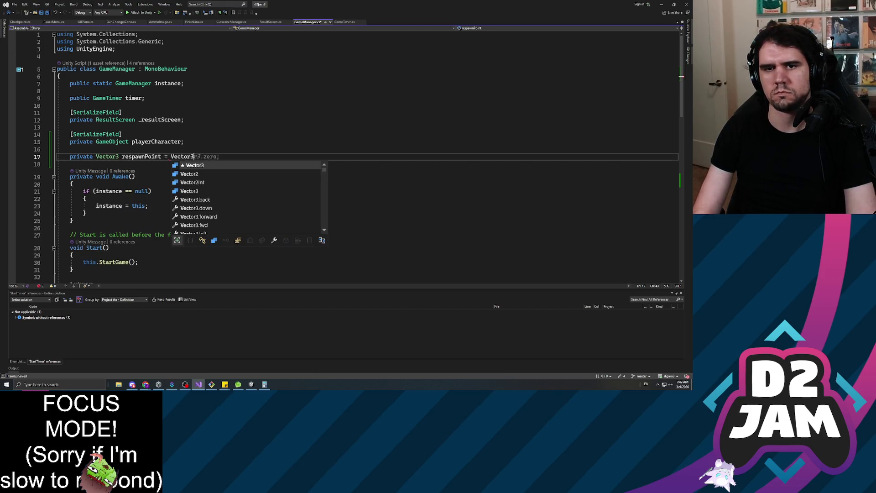
text(.zero;)
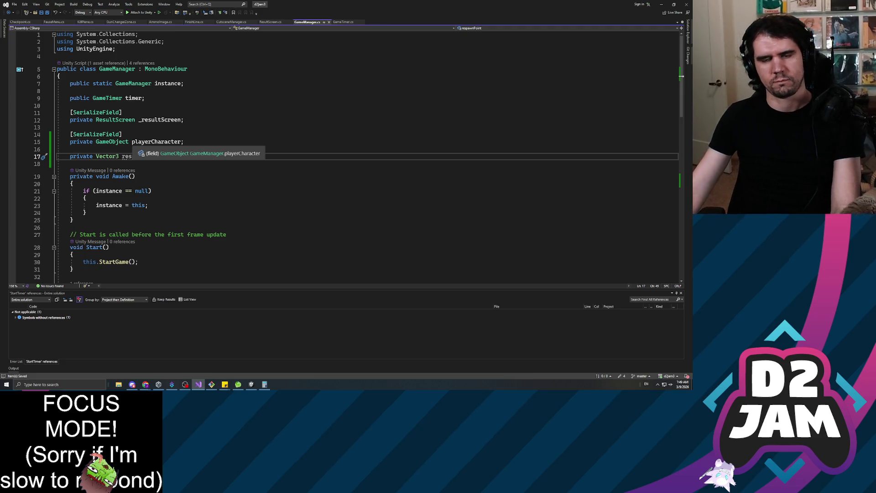
scroll(292, 77, down, 12)
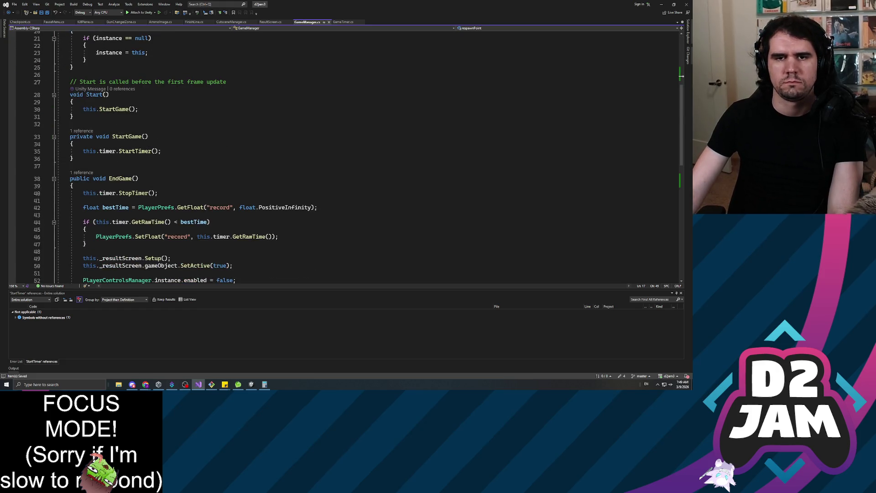
Step: Add a public SaveCheckpoint(Vector3 respawnPoint) method that sets this.respawnPoint = respawnPoint
click(83, 206)
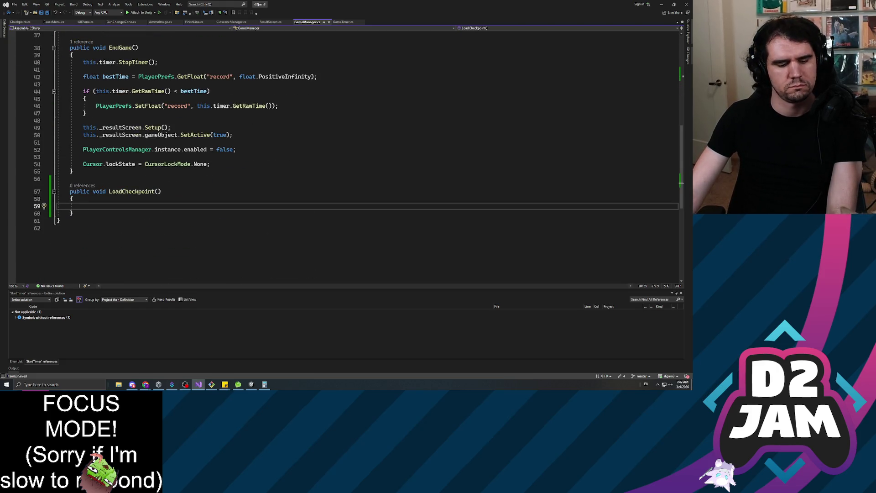
key(Up)
key(Up)
key(Up)
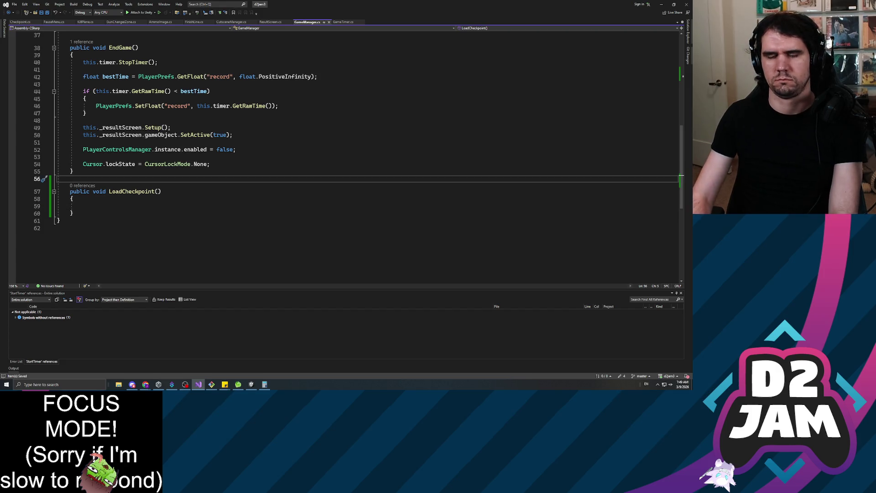
key(Return)
key(Return)
key(Up)
text(ublic void )
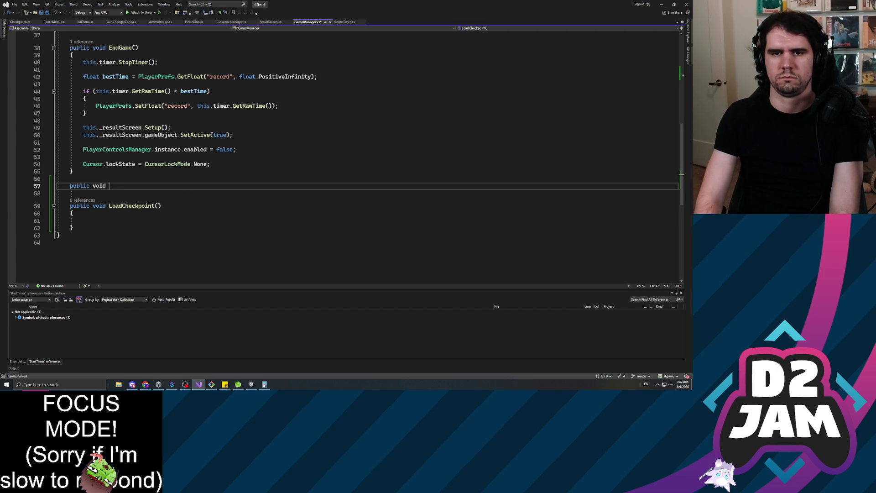
text(SaveCheckpoi)
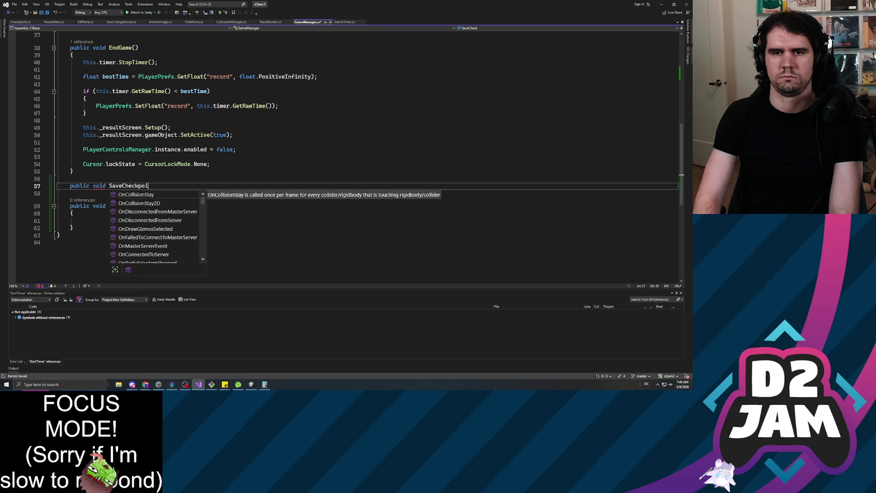
text(nt())
key(Return)
text({)
key(Return)
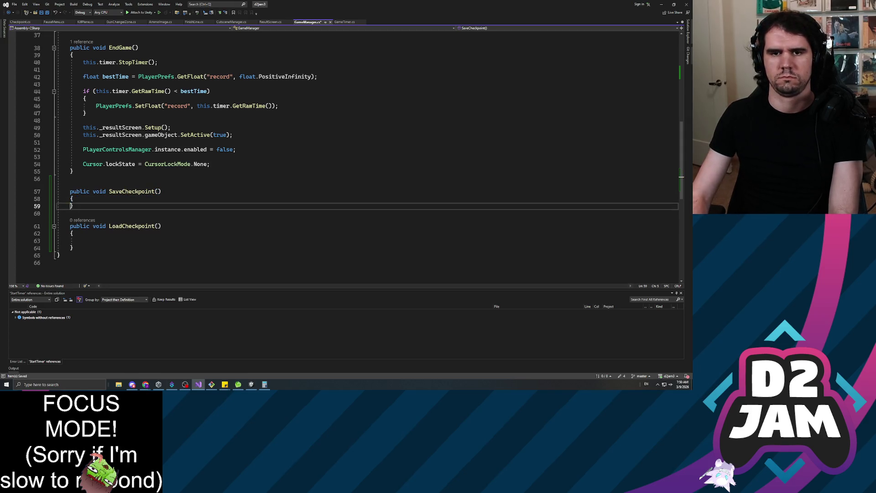
key(Up)
key(Up)
key(End)
key(Left)
text(Vector3 )
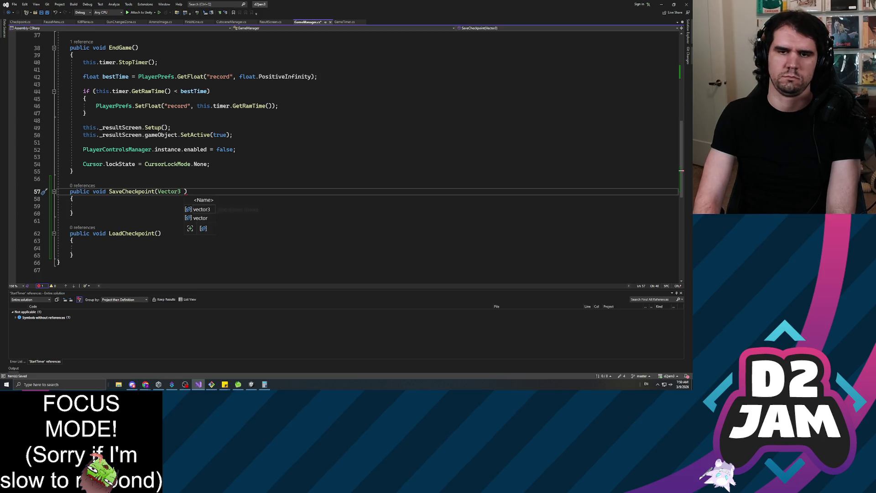
text(respawnP)
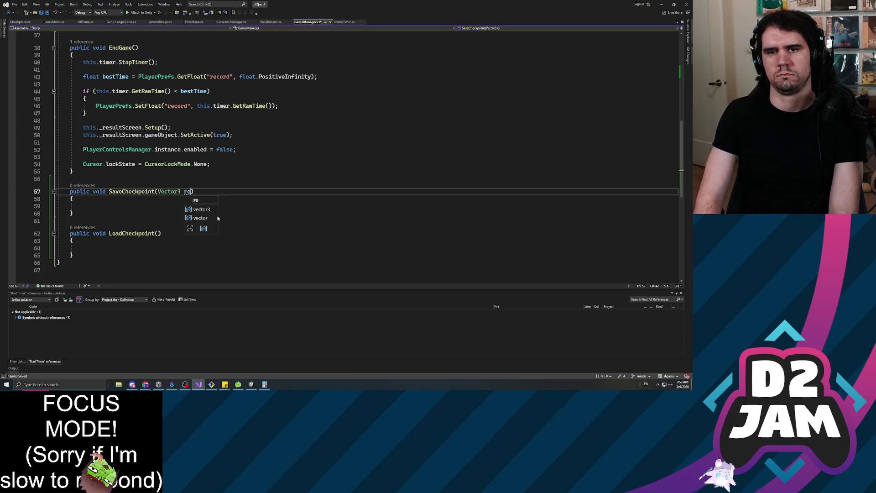
text(oint)
key(Escape)
key(Down)
key(Down)
text(is.respawnPoint = )
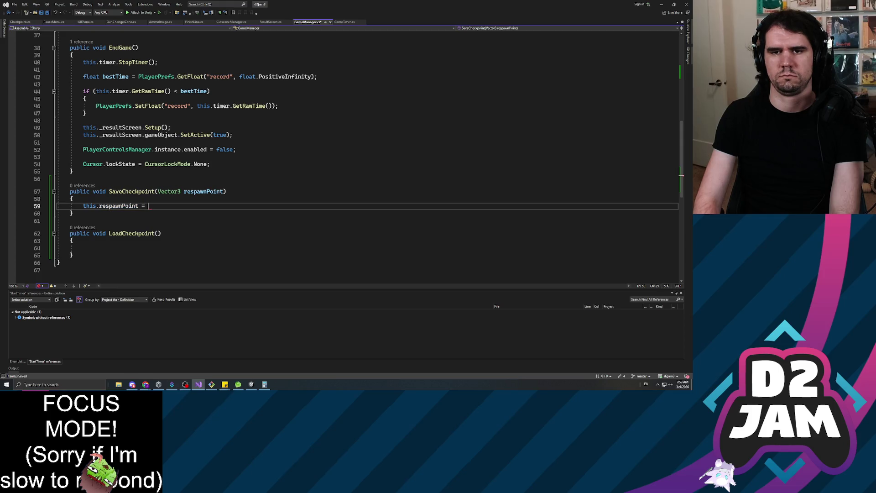
text(respawnPoint)
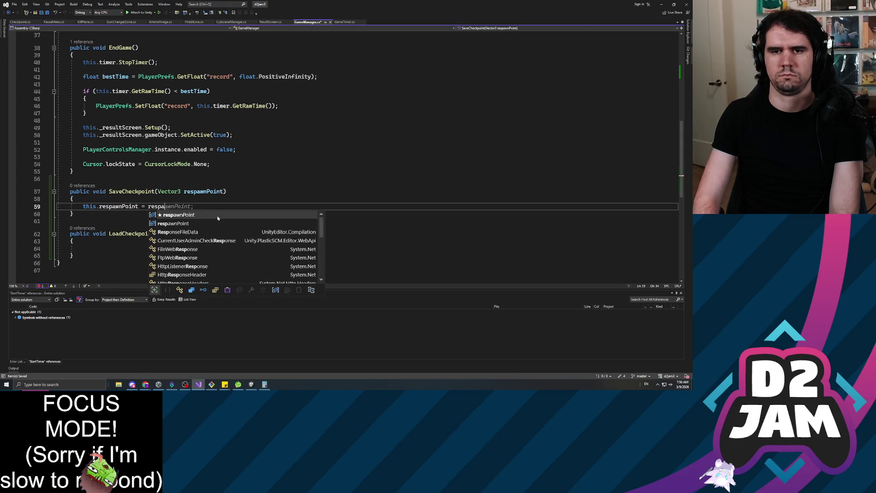
Step: Make LoadCheckpoint set this.playerCharacter.transform.position to this.respawnPoint
key(Down)
key(Down)
key(Down)
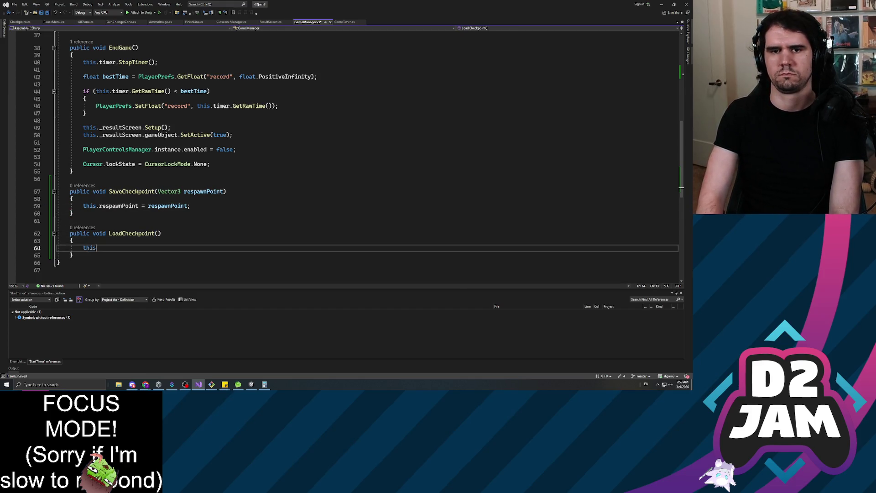
text(.p)
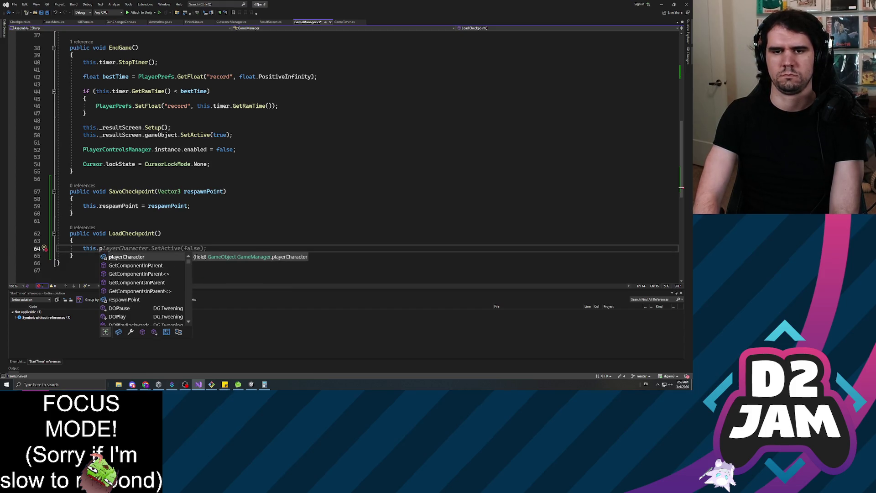
key(Tab)
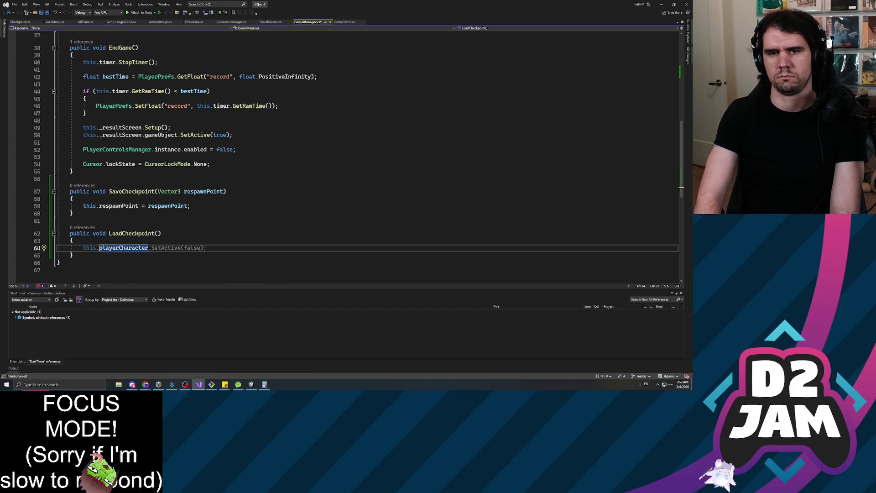
text(.tr)
key(Tab)
text(.)
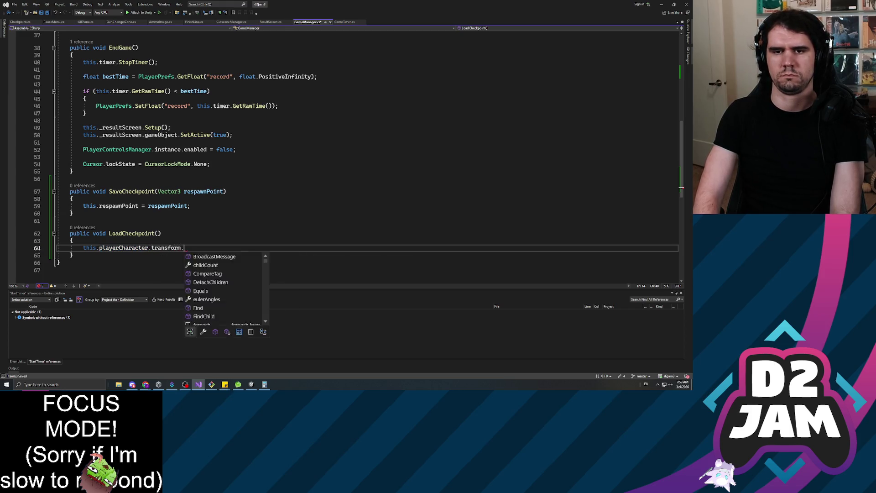
text(position = this.respawnPoint)
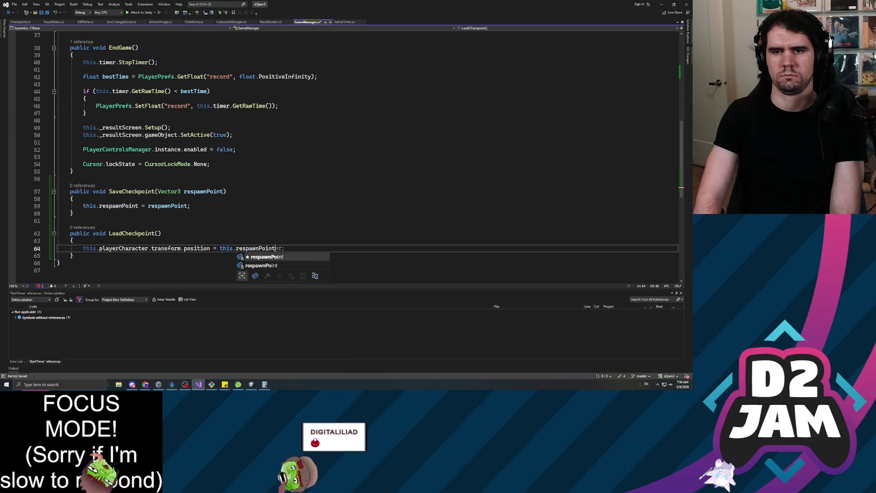
key(Tab)
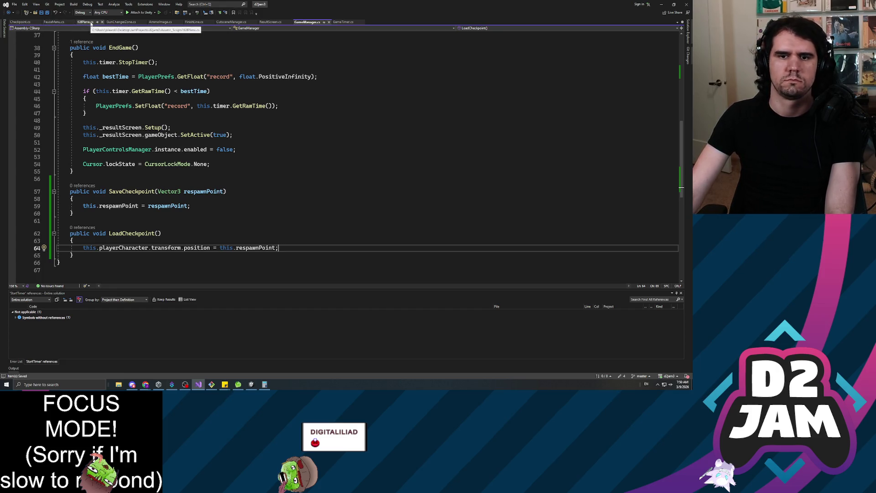
Step: In Checkpoint.cs, call GameManager.instance.SaveCheckpoint(this.transform.position) inside the Player tag check
click(24, 23)
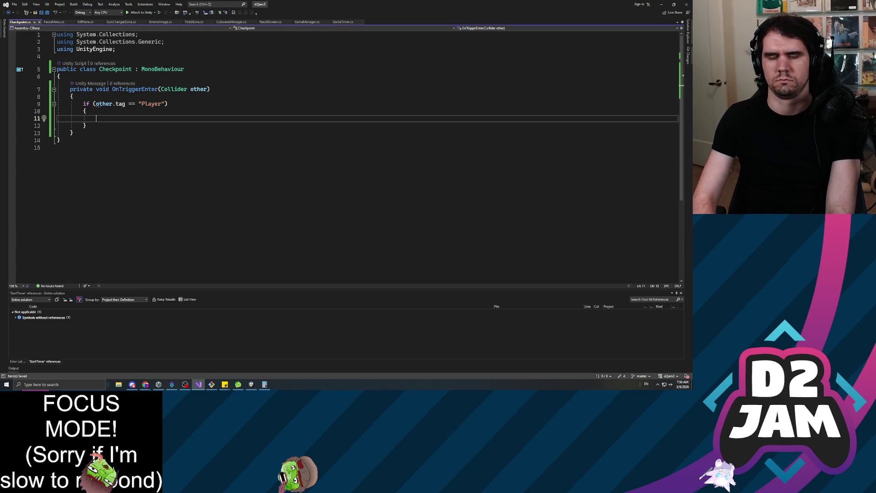
text(GameManager.Re)
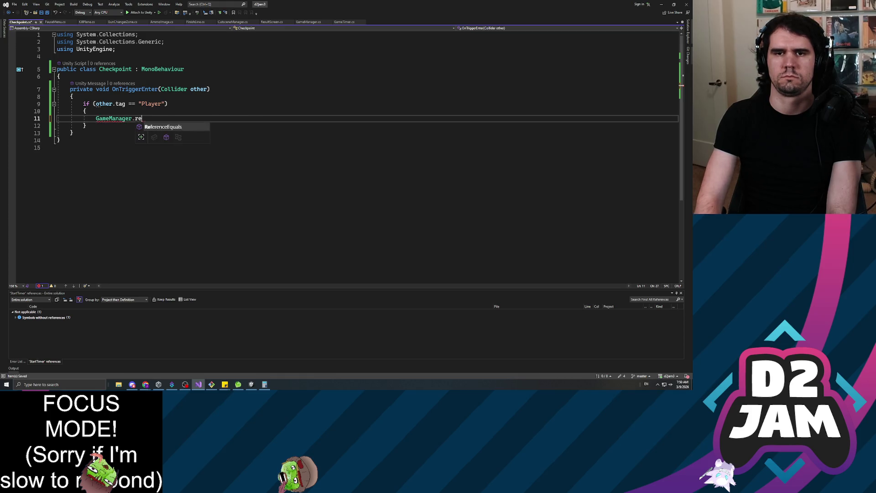
key(BackSpace)
key(BackSpace)
text(instance.)
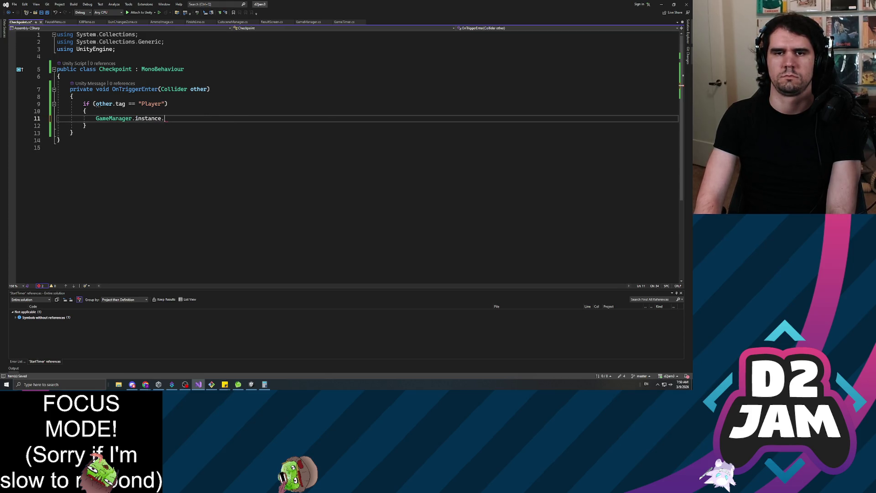
text(respawn)
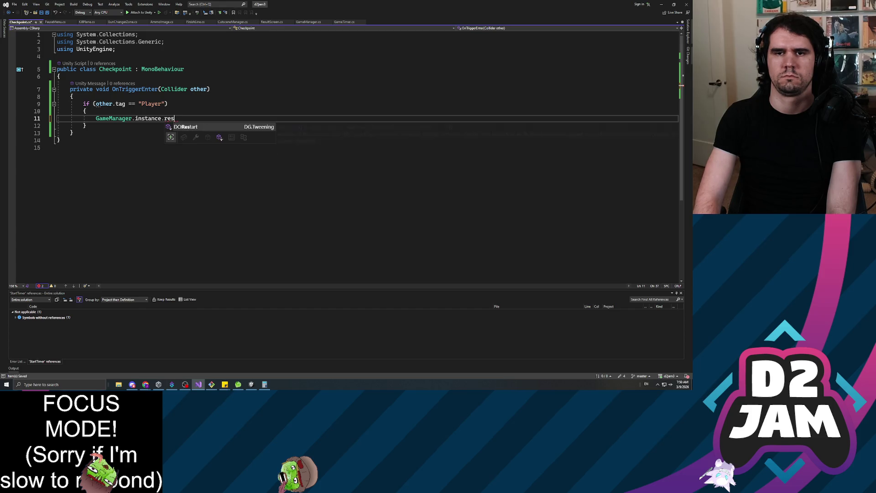
key(BackSpace)
key(BackSpace)
key(BackSpace)
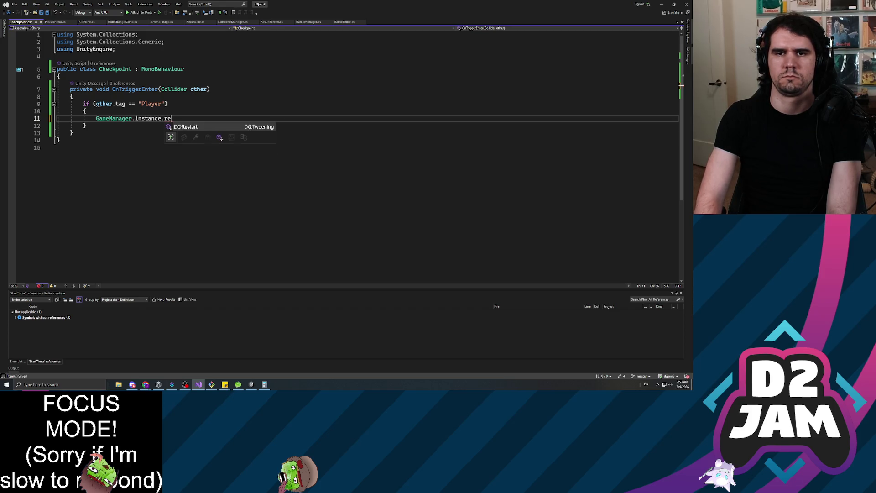
text(av)
key(Tab)
text(())
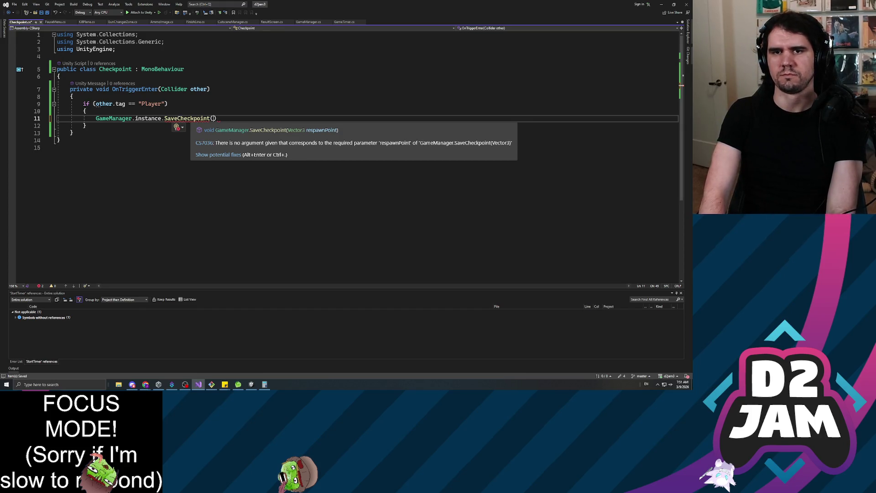
text(this.p)
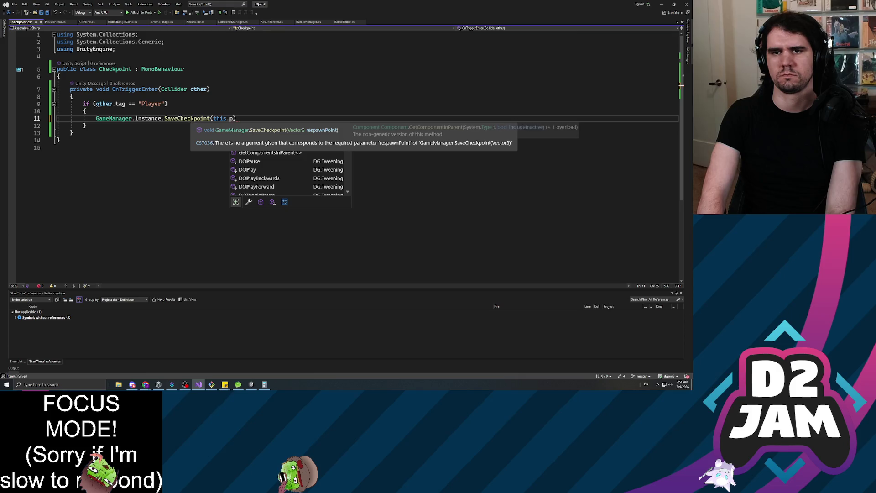
text(l)
key(BackSpace)
key(BackSpace)
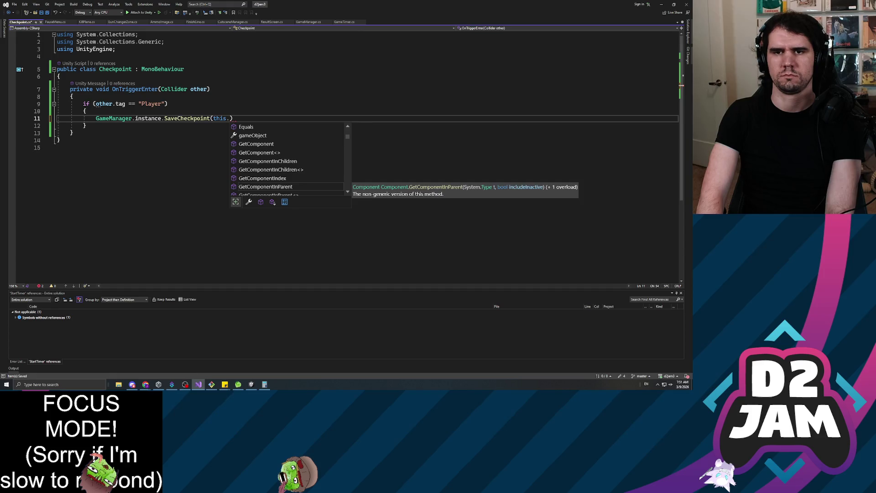
text(transform)
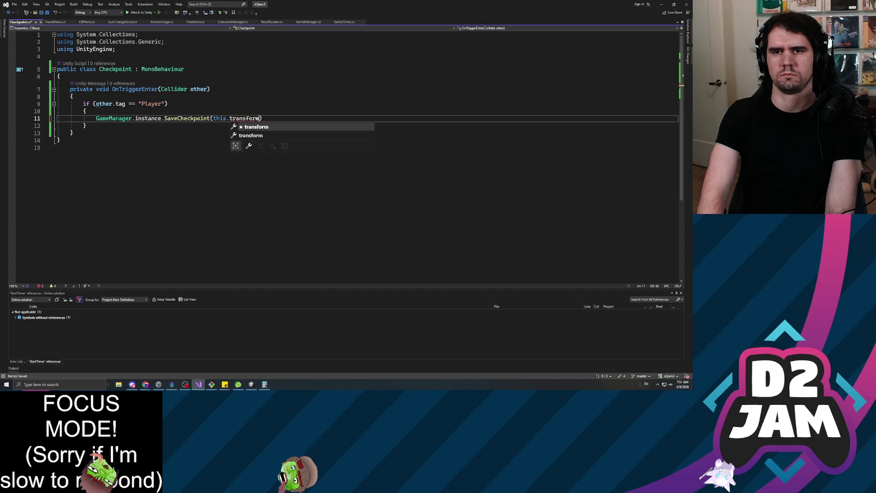
text(.position))
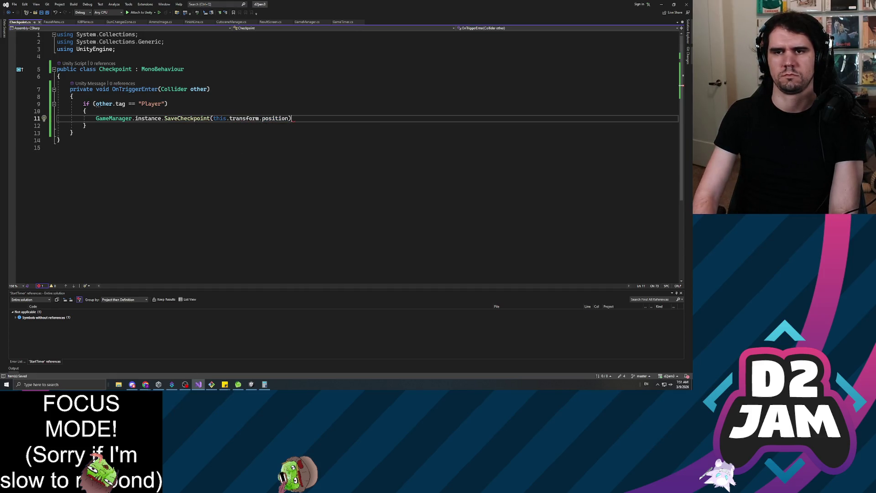
text(;)
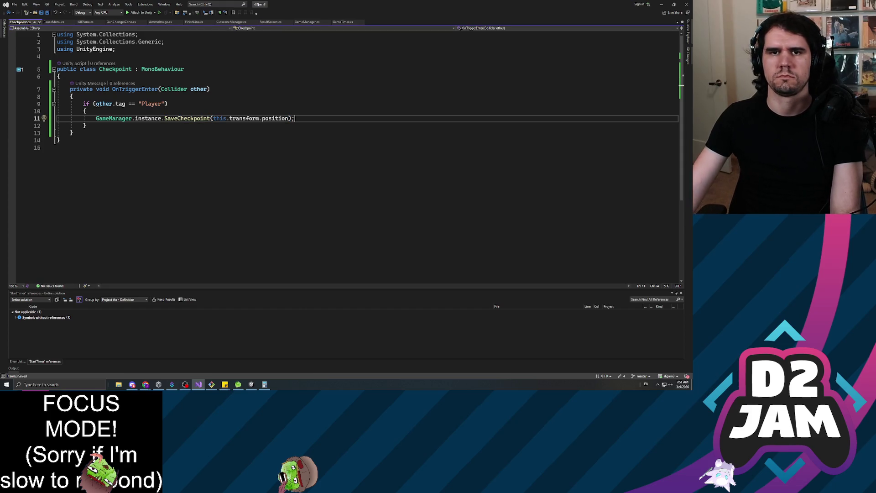
click(85, 22)
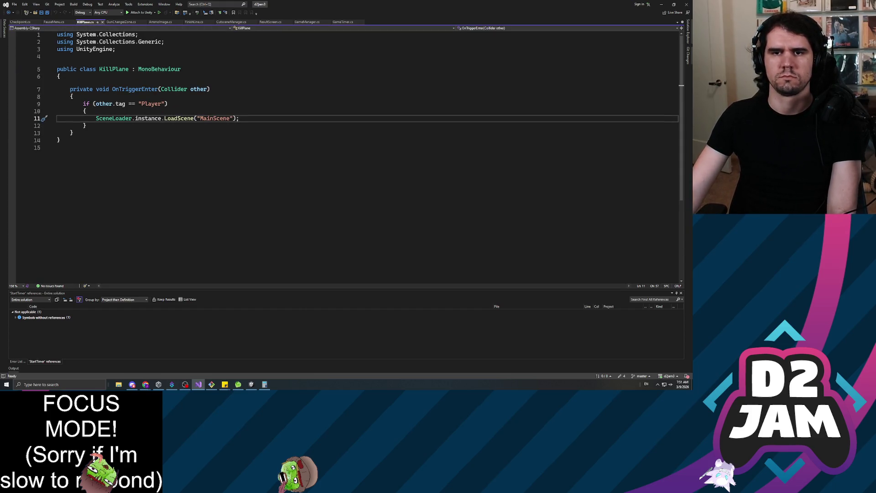
Step: In KillPlane.cs, replace the MainScene reload with GameManager.instance.LoadCheckpoint() and save
click(97, 118)
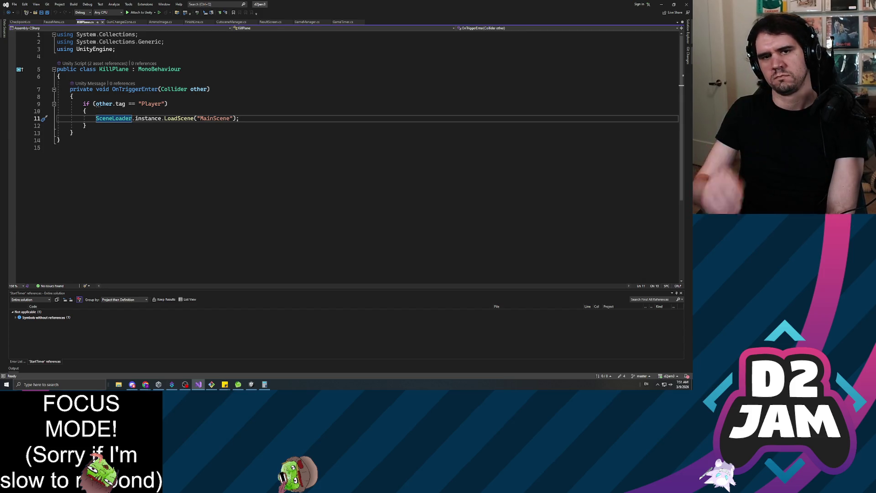
key(End)
key(Return)
key(Return)
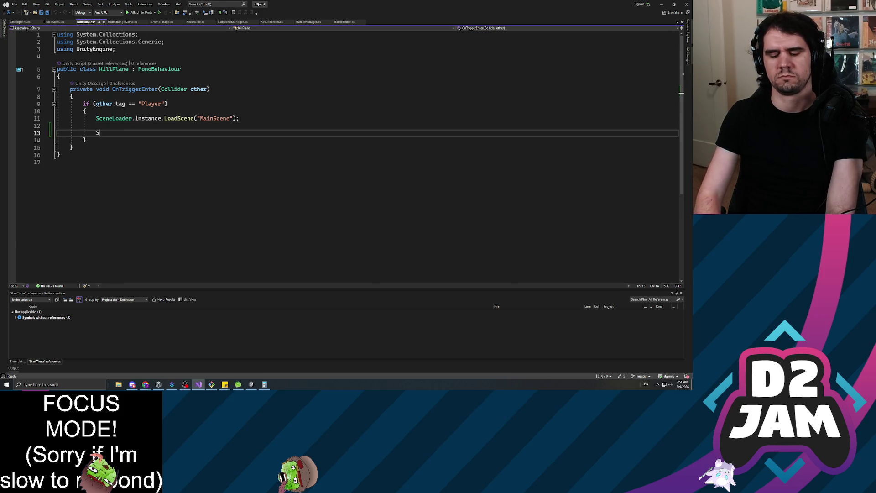
text(ceneLoader.instance.fade)
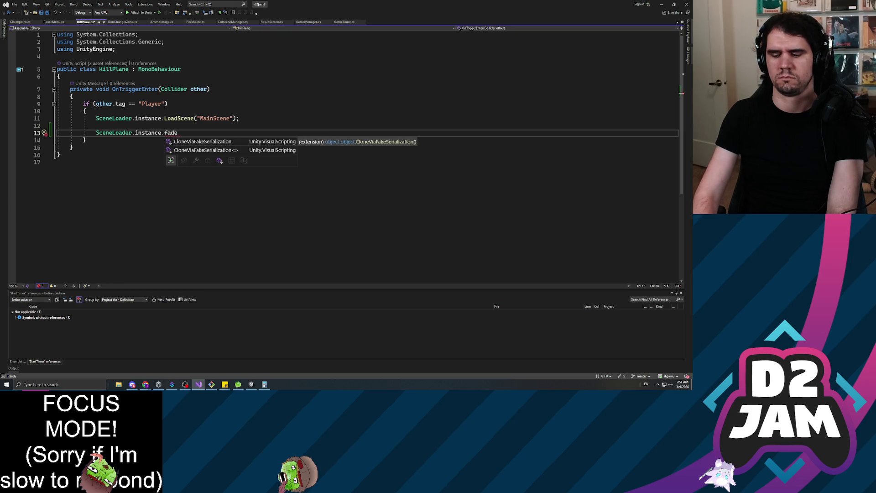
key(ctrl+BackSpace)
key(ctrl+BackSpace)
key(ctrl+BackSpace)
key(Up)
key(Up)
key(shift+End)
key(Delete)
text(Game)
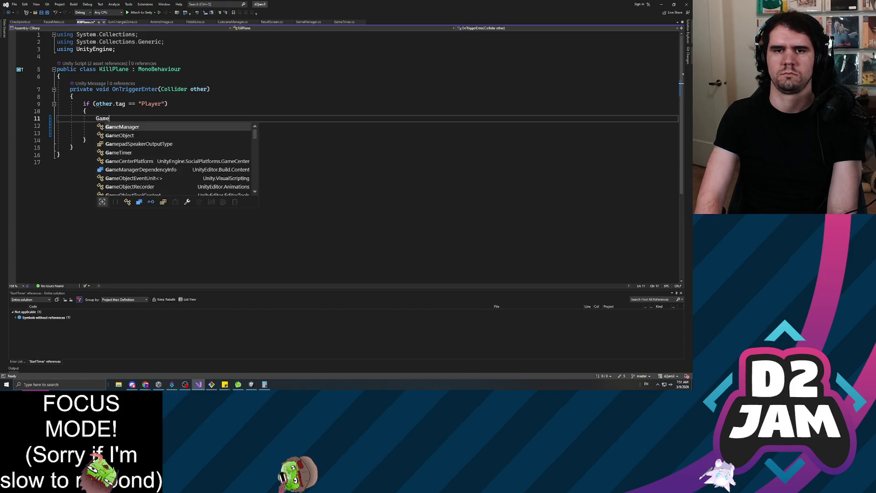
text(Manager.instance.lao)
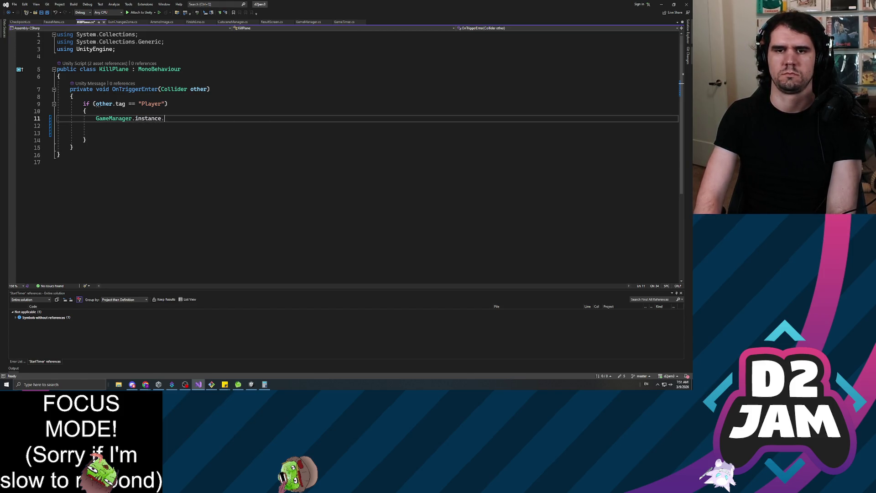
key(Tab)
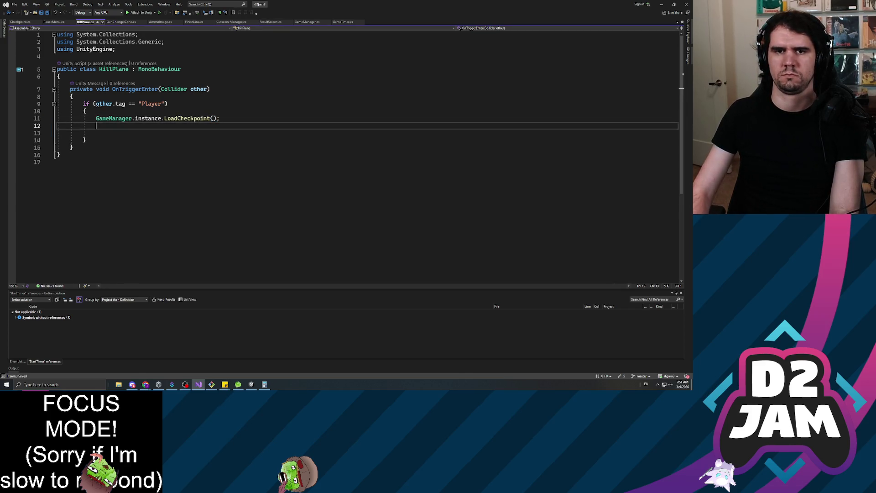
key(Delete)
key(ctrl+s)
click(96, 126)
key(BackSpace)
key(ctrl+s)
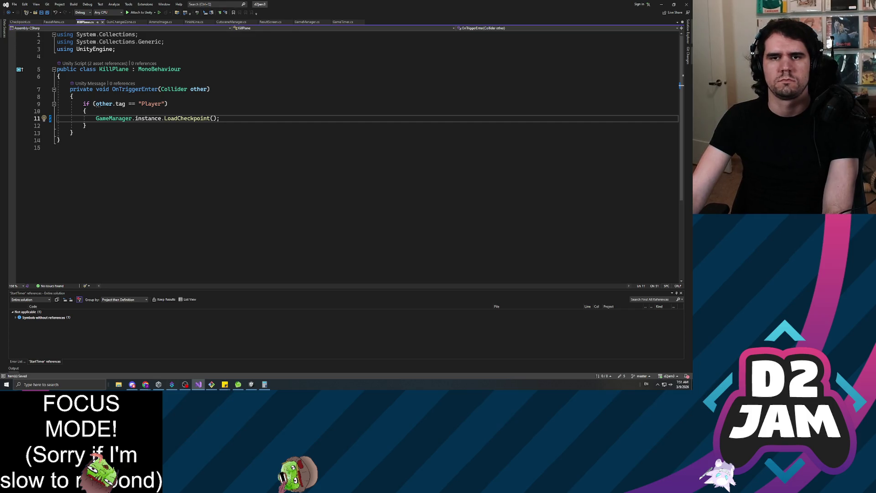
Step: Delete the two unused System using directives from KillPlane.cs
drag(56, 49, 57, 34)
key(Delete)
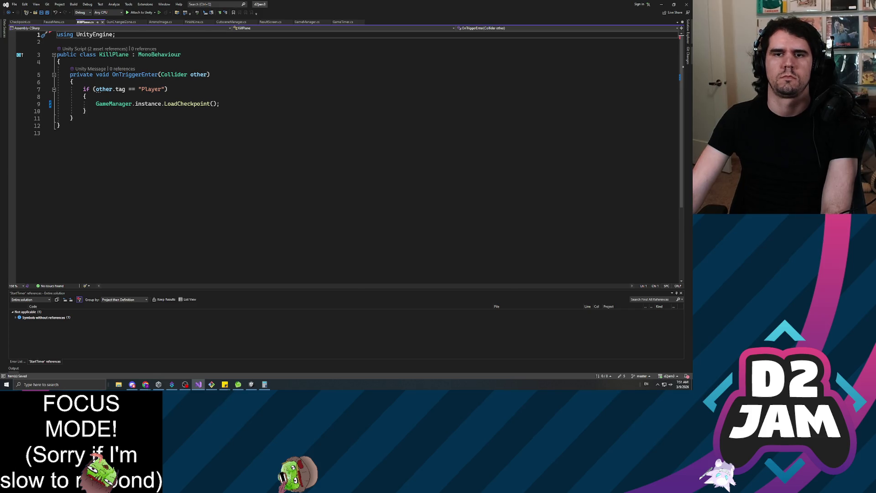
click(21, 24)
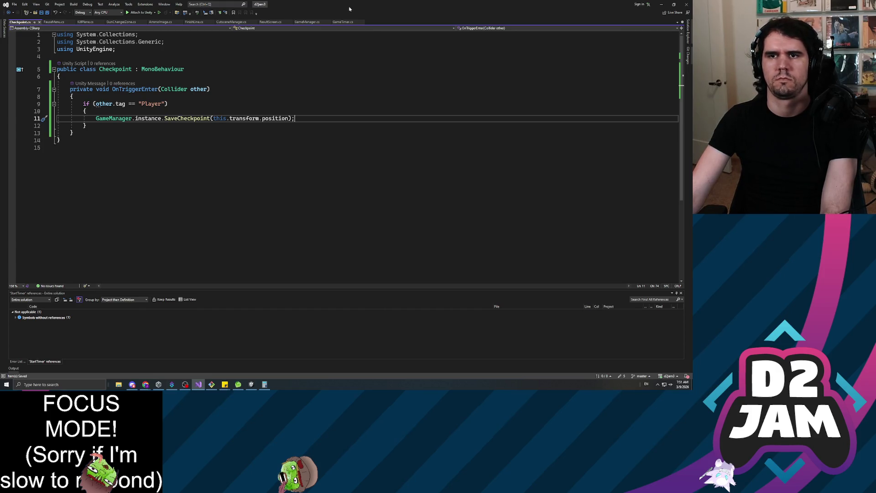
Step: Switch back to the Unity Editor so the edited Checkpoint, GameManager and KillPlane scripts recompile
key(alt+Tab)
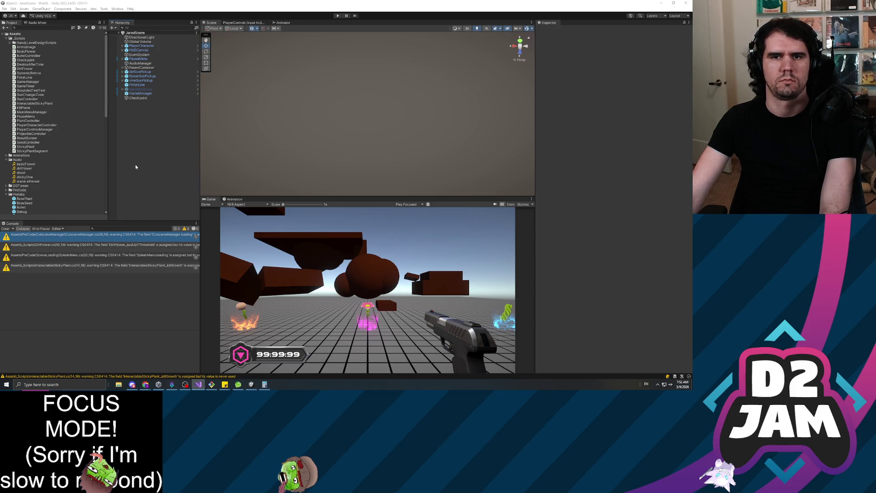
Step: Zero the Checkpoint object's Transform Position to 0, 0, 0 and frame it in the scene view
scroll(33, 171, down, 5)
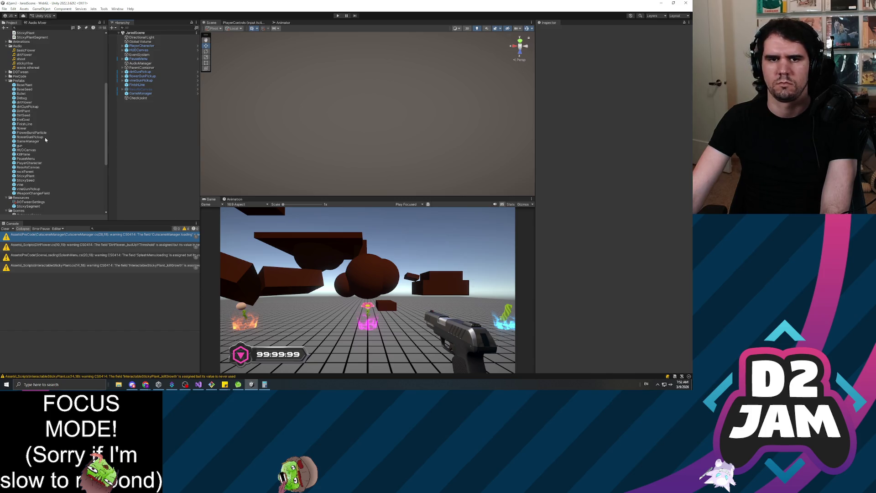
scroll(45, 136, down, 2)
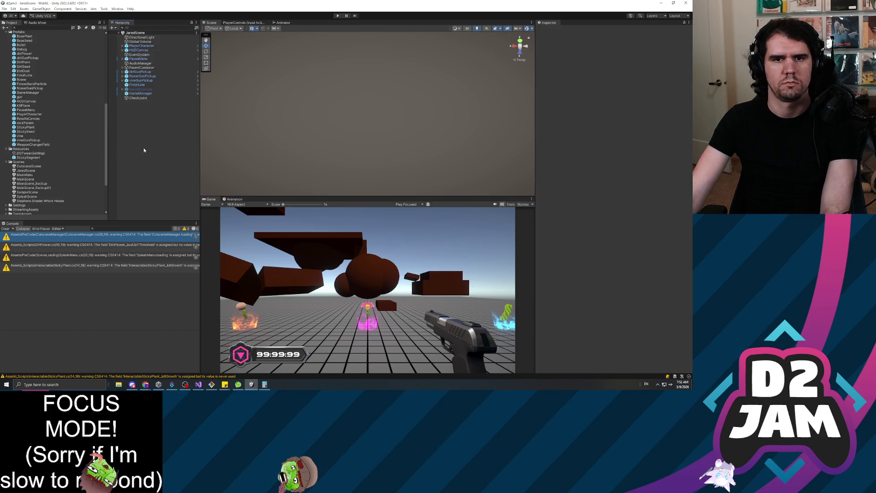
click(141, 98)
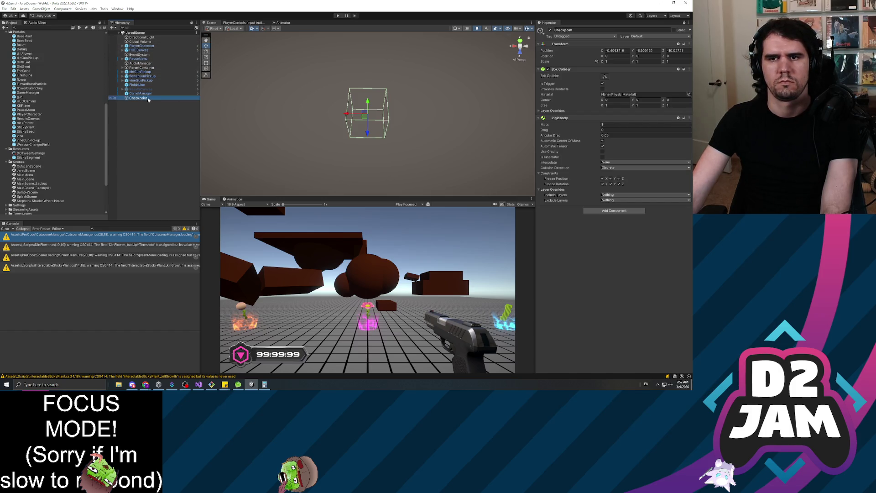
drag(352, 78, 356, 97)
click(139, 98)
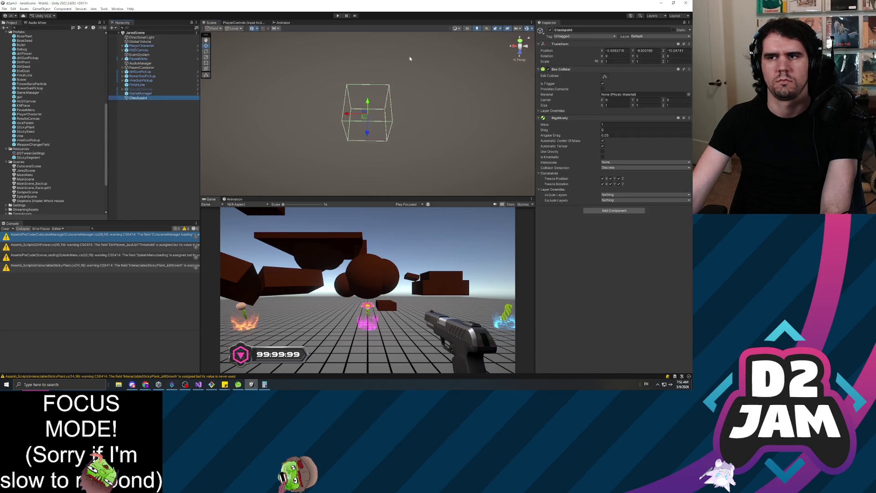
click(616, 51)
text(0)
key(Tab)
text(0)
key(Tab)
text(0)
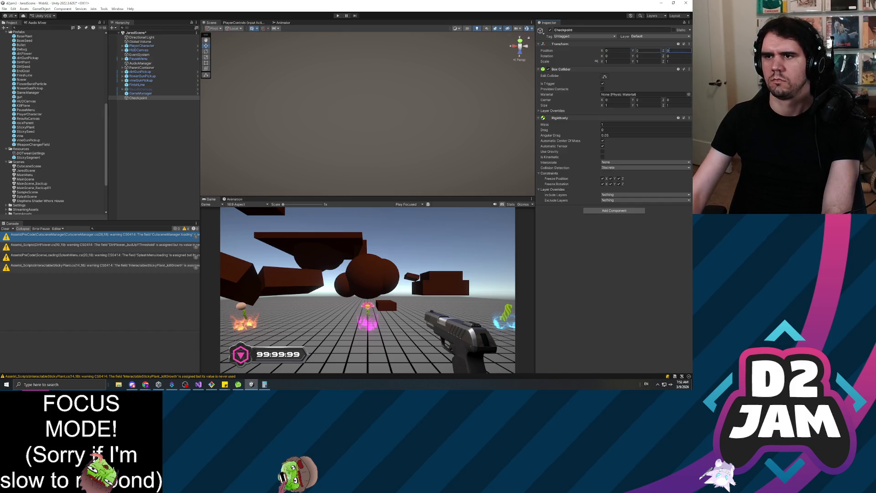
double_click(138, 98)
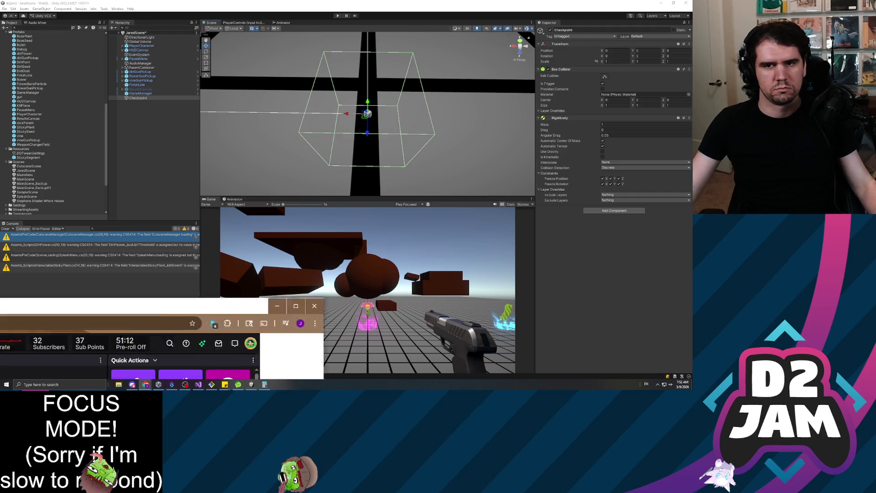
click(145, 385)
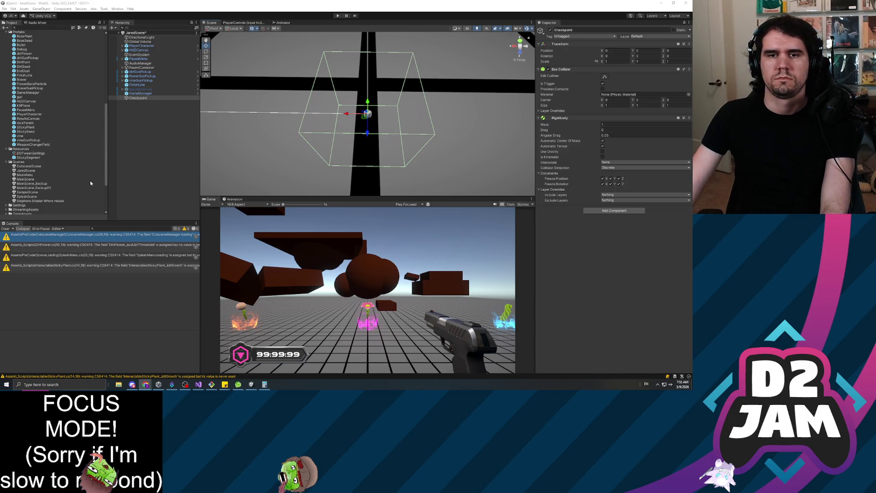
Step: Scale the Checkpoint box uniformly to 2.9 and undo an accidental move
mouse_move(396, 58)
mouse_down()
mouse_move(256, 12)
mouse_move(217, 24)
mouse_move(370, 97)
mouse_up()
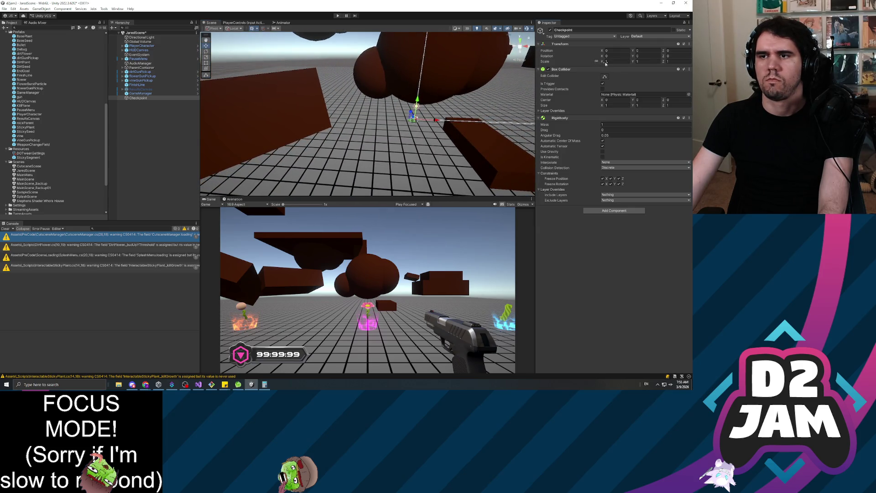
drag(605, 63, 608, 64)
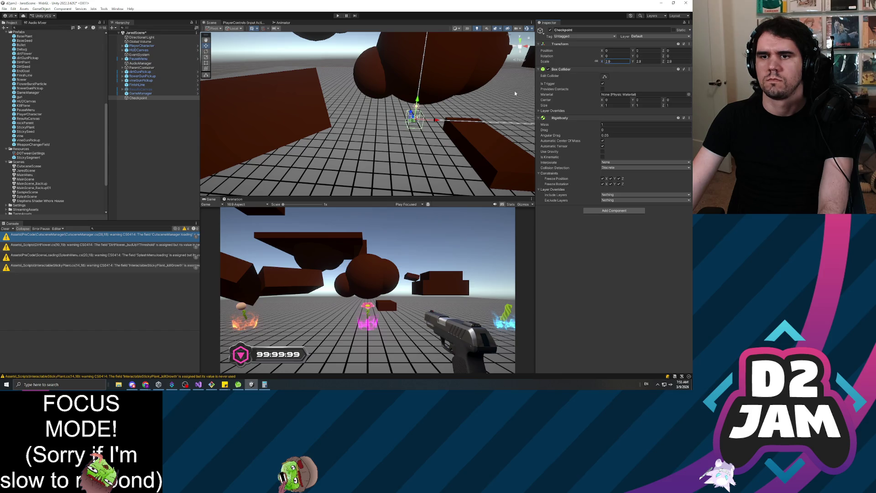
mouse_move(417, 102)
mouse_down()
mouse_move(436, 109)
mouse_move(387, 110)
mouse_up()
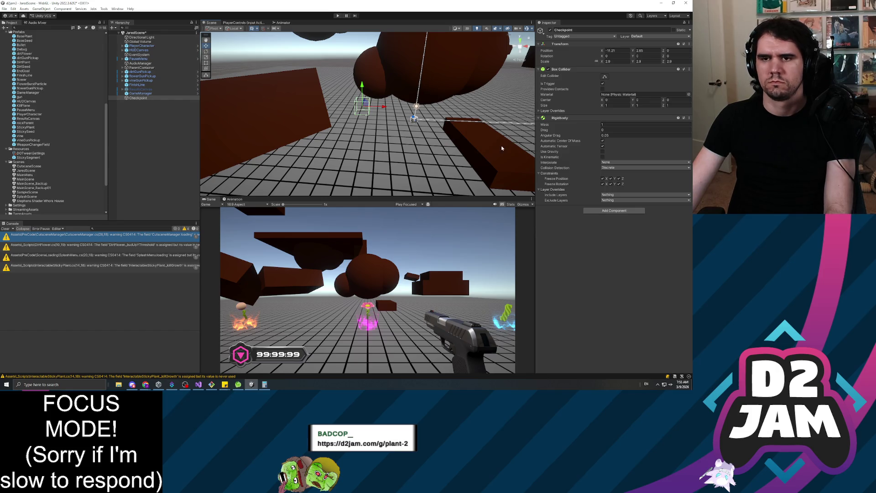
key(ctrl+z)
key(ctrl+z)
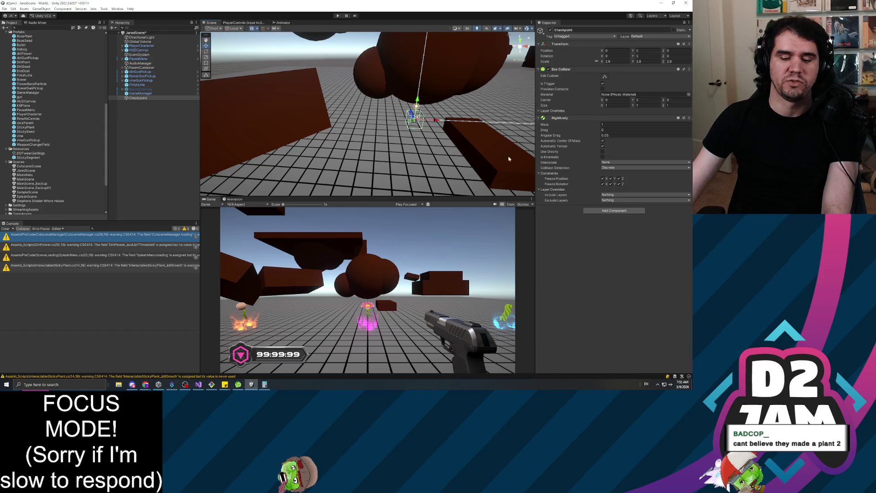
Step: Drag a KillPlane prefab instance from the Project panel into the scene
click(398, 157)
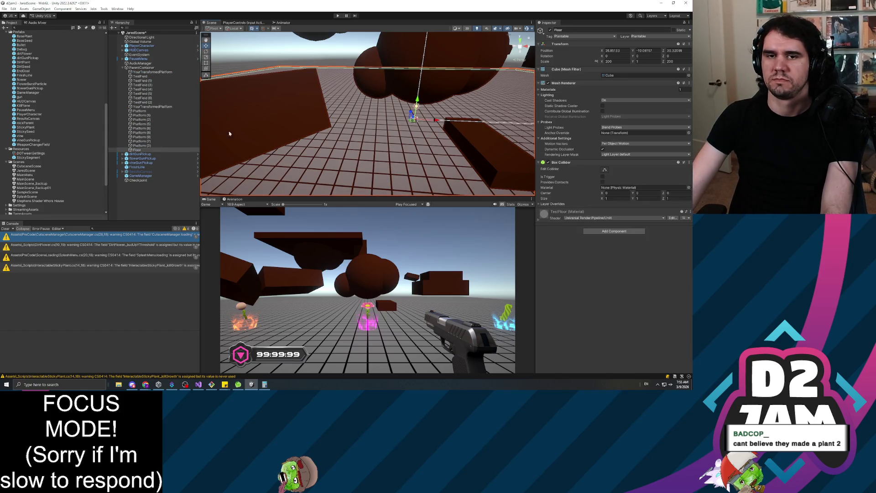
click(140, 181)
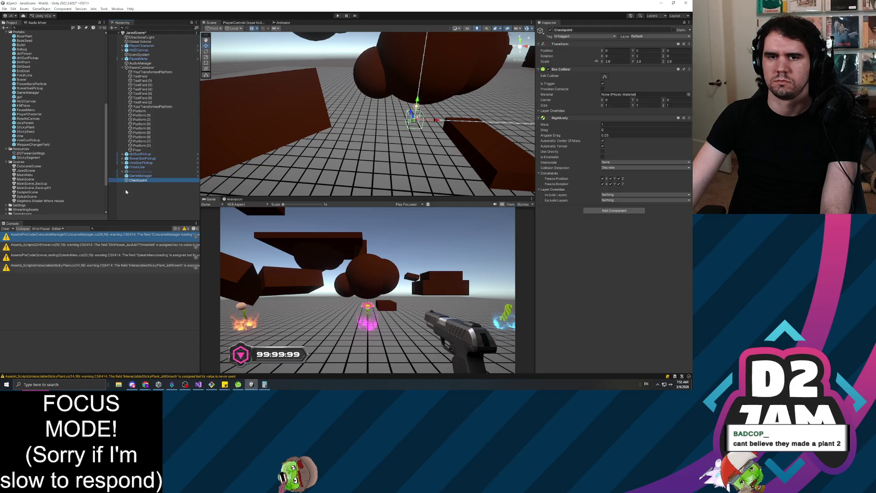
scroll(47, 95, up, 2)
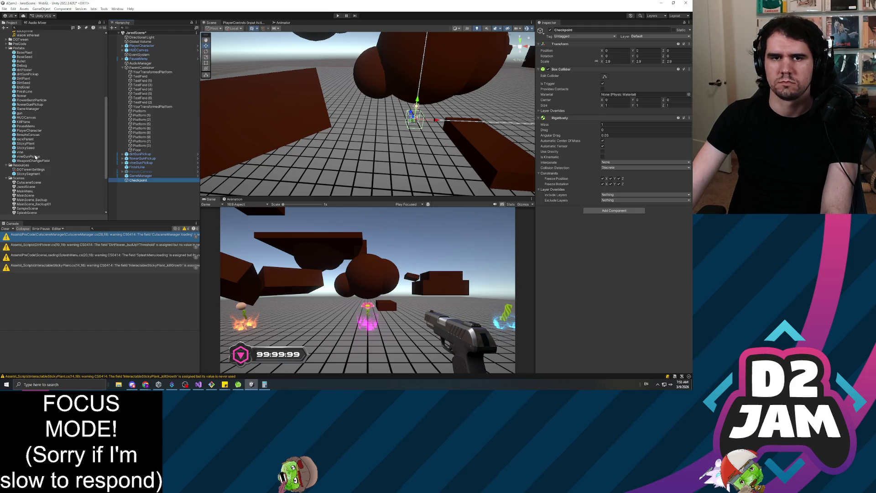
mouse_move(24, 122)
mouse_down()
mouse_move(373, 151)
mouse_move(152, 204)
mouse_up()
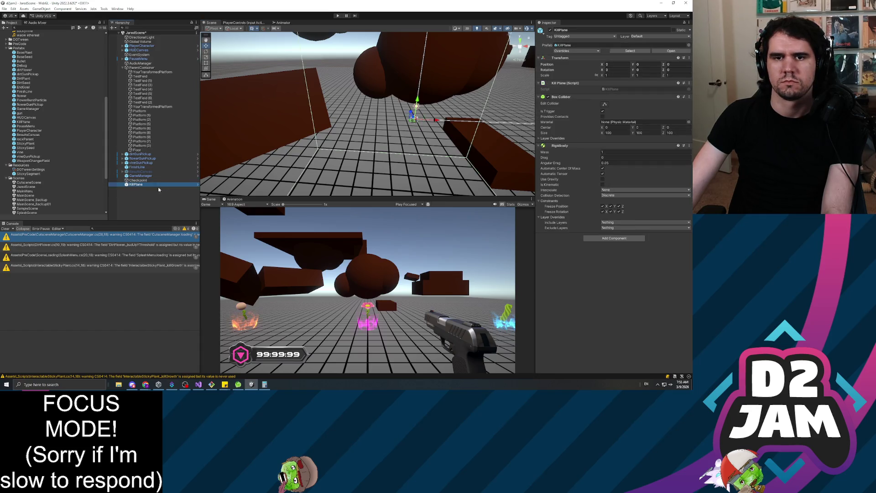
Step: Set the KillPlane's Box Collider Size to 5, 5, 5
scroll(446, 132, down, 3)
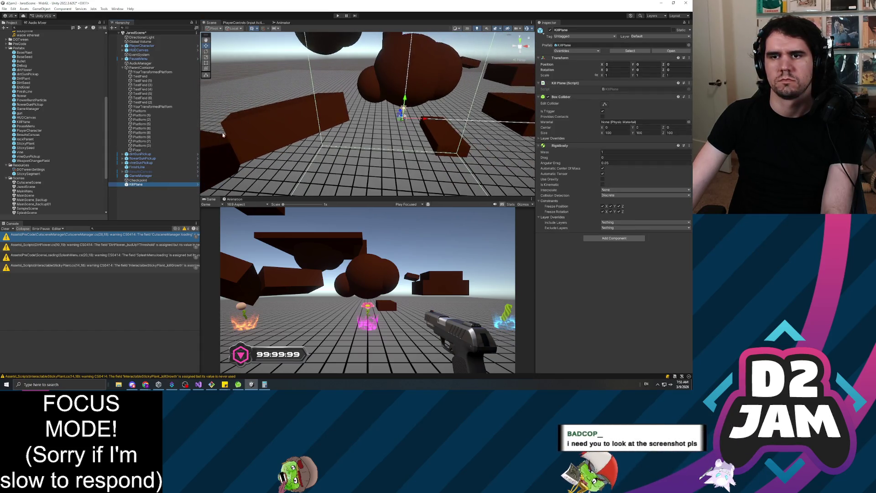
click(616, 133)
text(5)
key(Tab)
text(5)
key(Tab)
text(5)
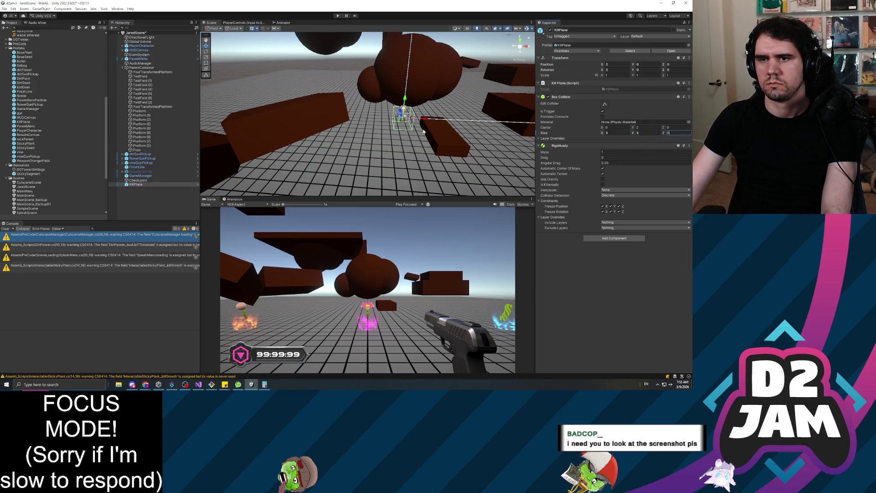
Step: Move the KillPlane along X to a spot beside the checkpoint
mouse_move(424, 119)
mouse_down()
mouse_move(389, 130)
mouse_move(532, 121)
mouse_up()
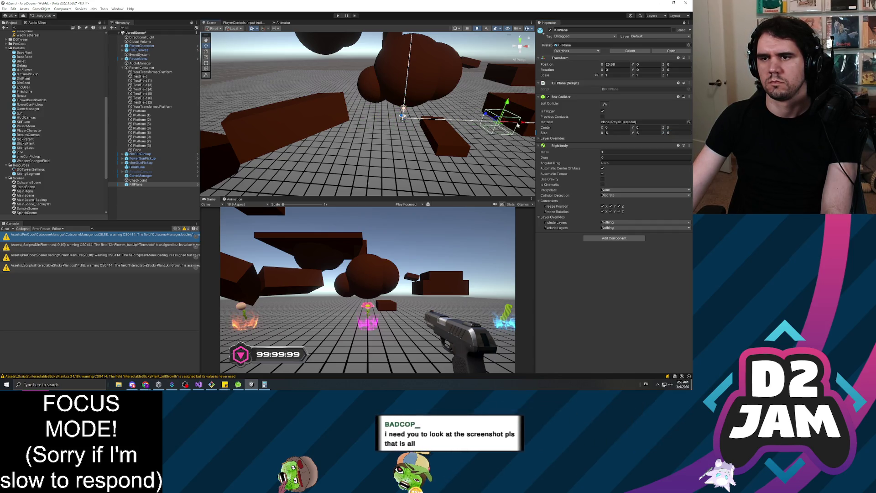
key(f)
drag(388, 114, 452, 103)
mouse_move(402, 134)
mouse_down()
mouse_move(319, 185)
mouse_move(333, 173)
mouse_move(414, 192)
mouse_move(416, 155)
mouse_move(404, 152)
mouse_move(433, 114)
mouse_move(175, 157)
mouse_up()
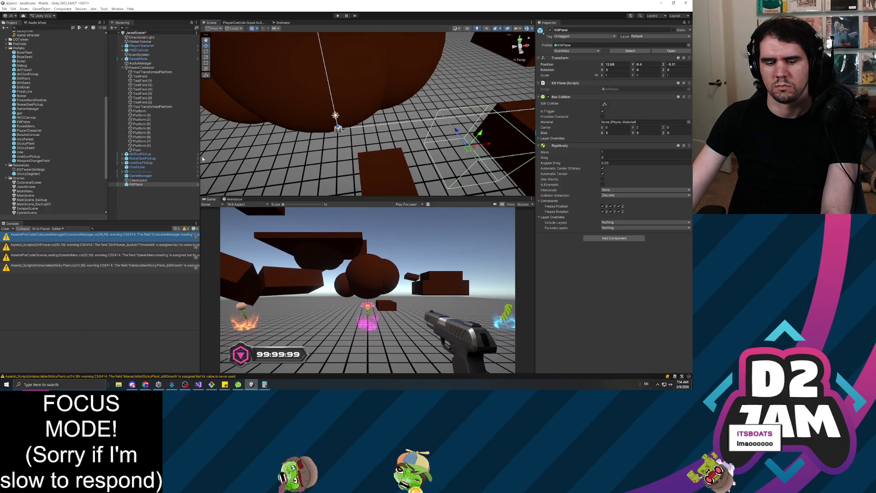
click(139, 180)
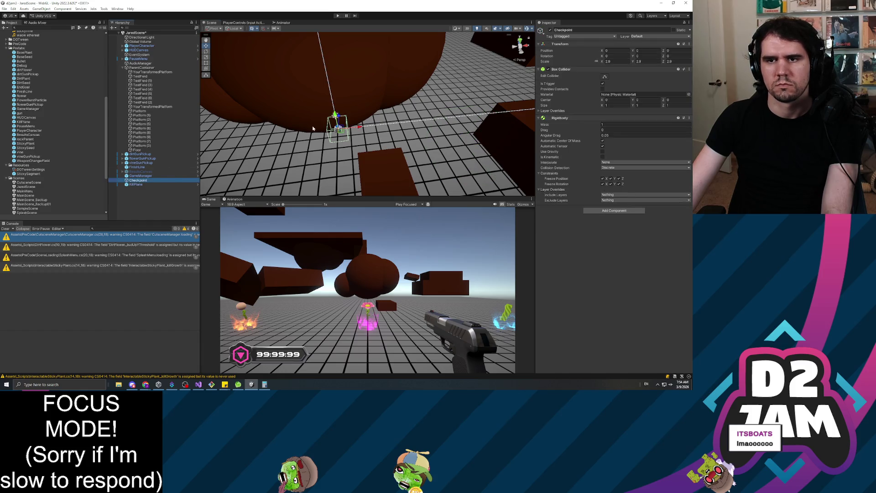
Step: Scale the Checkpoint uniformly to 12.34, then playtest by firing a seed and stop
mouse_move(602, 62)
mouse_down()
mouse_move(662, 62)
mouse_move(274, 91)
mouse_move(356, 123)
mouse_move(311, 118)
mouse_move(327, 94)
mouse_move(252, 100)
mouse_up()
drag(286, 104, 325, 29)
click(339, 16)
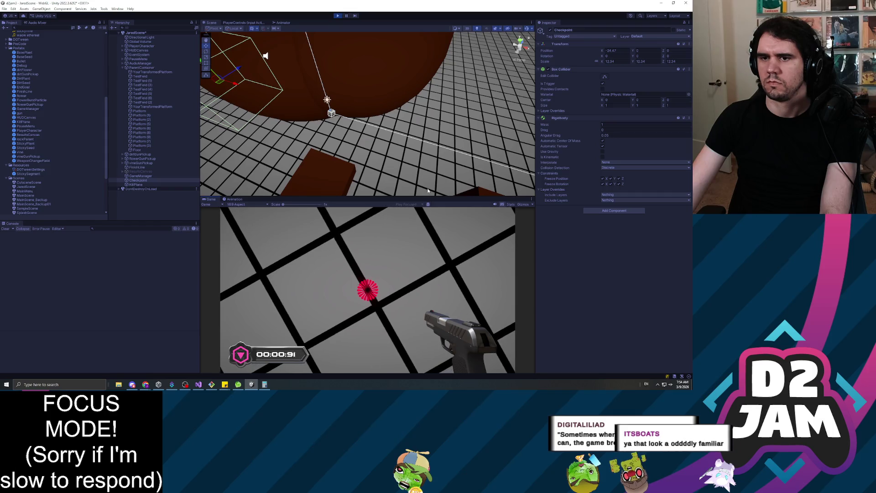
click(502, 195)
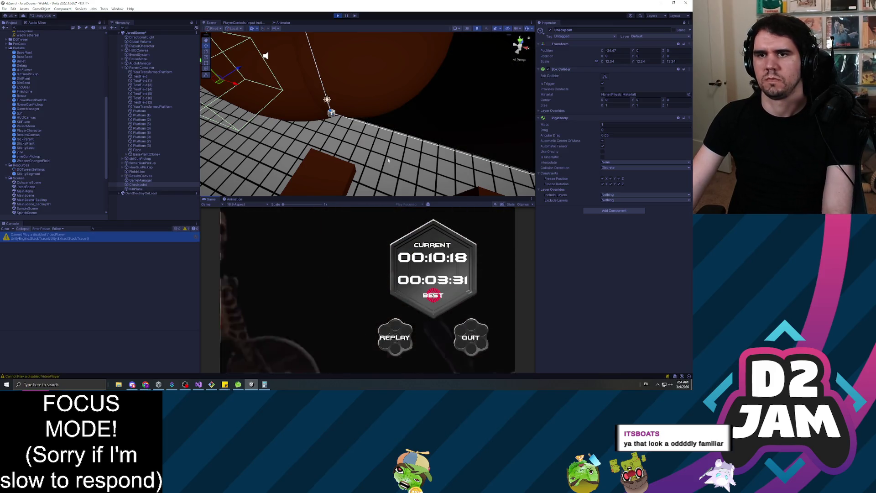
key(ctrl+p)
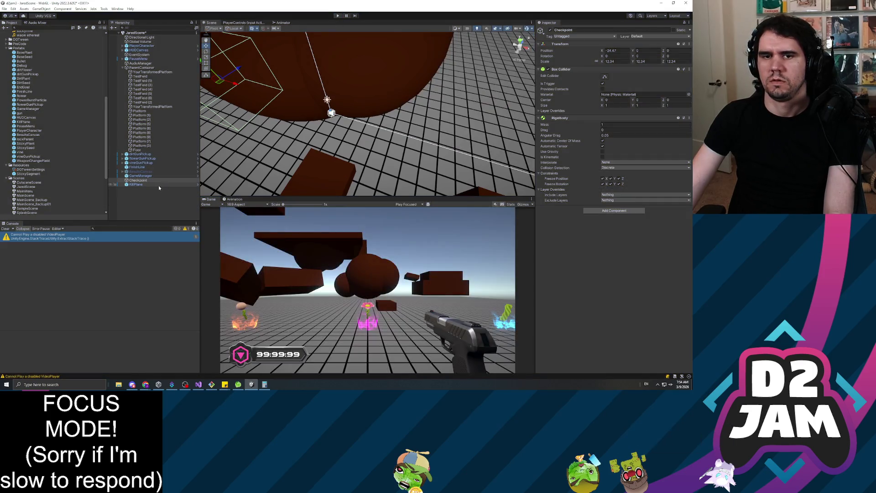
Step: Move the FinishLine object far along the X axis
click(138, 168)
scroll(255, 149, down, 3)
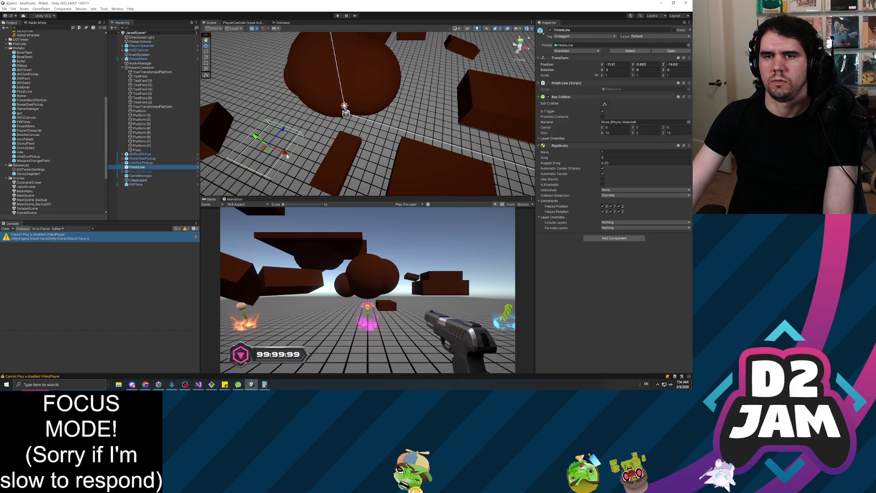
drag(287, 155, 501, 186)
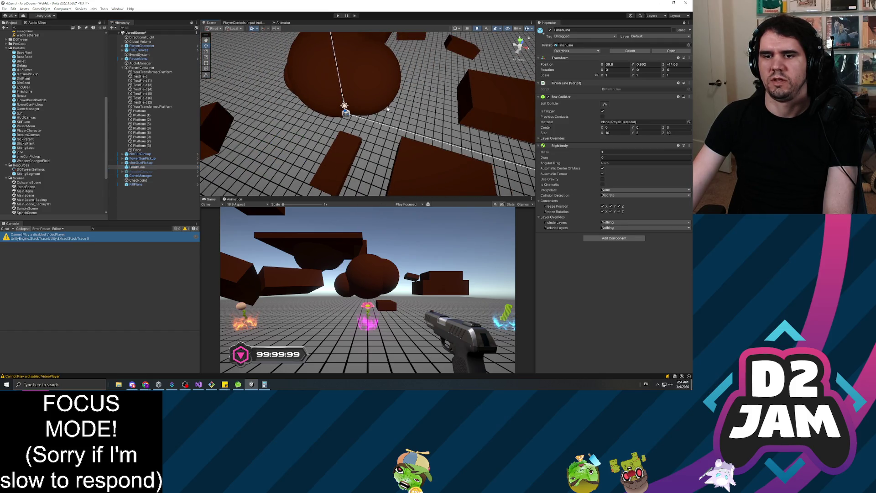
Step: Playtest by firing a seed and walking forward, then pause and inspect the UnassignedReferenceException
click(338, 18)
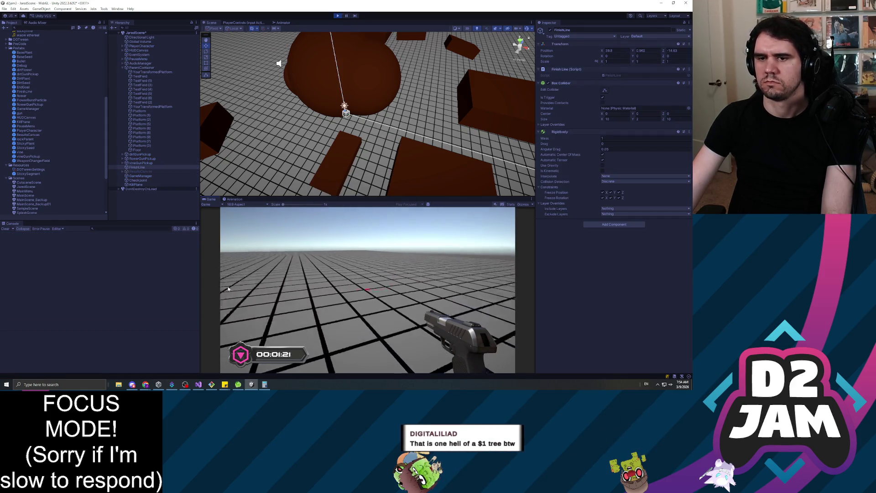
click(368, 289)
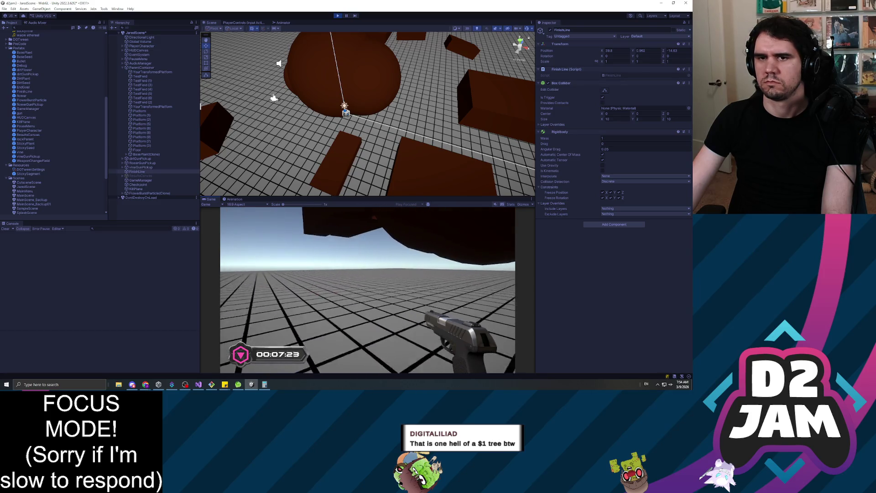
key(w)
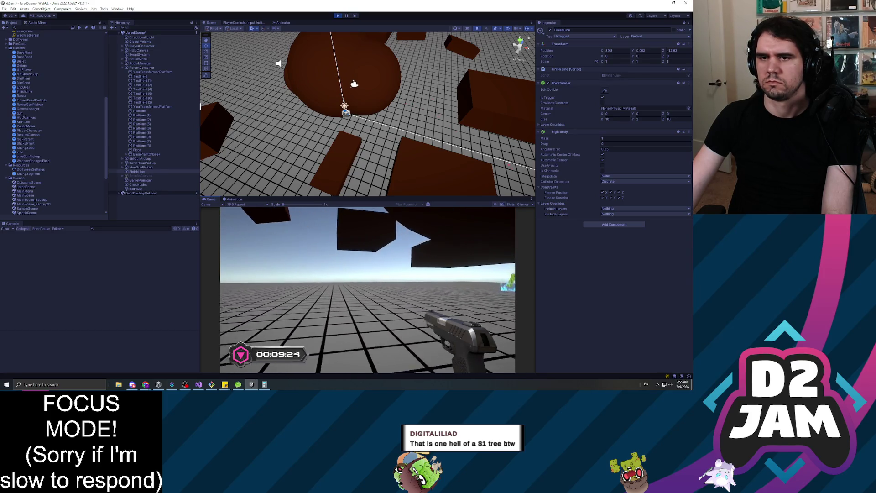
key(w)
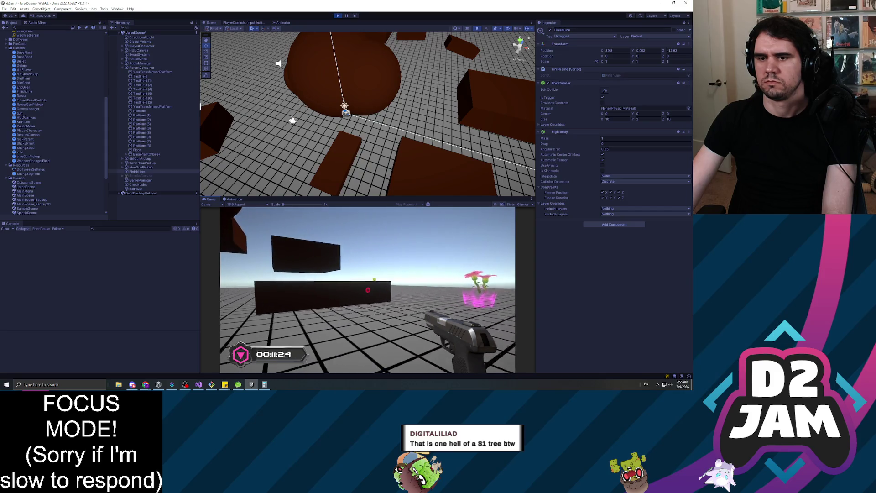
key(w)
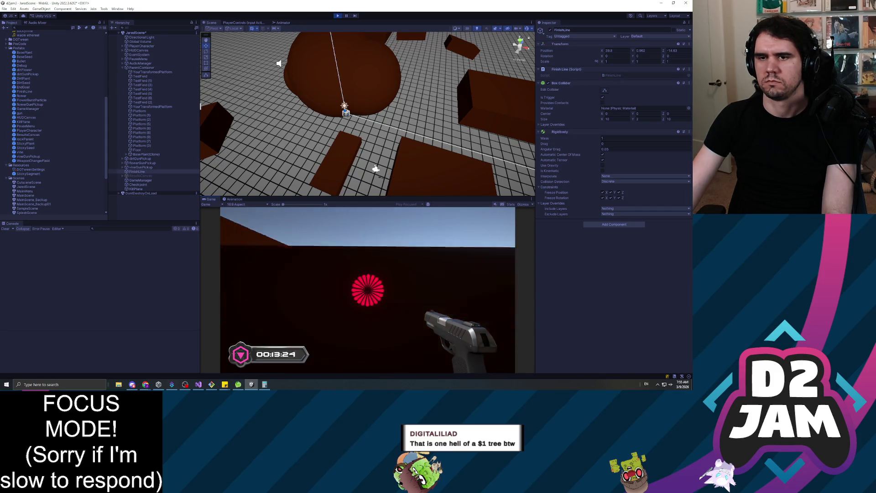
key(w)
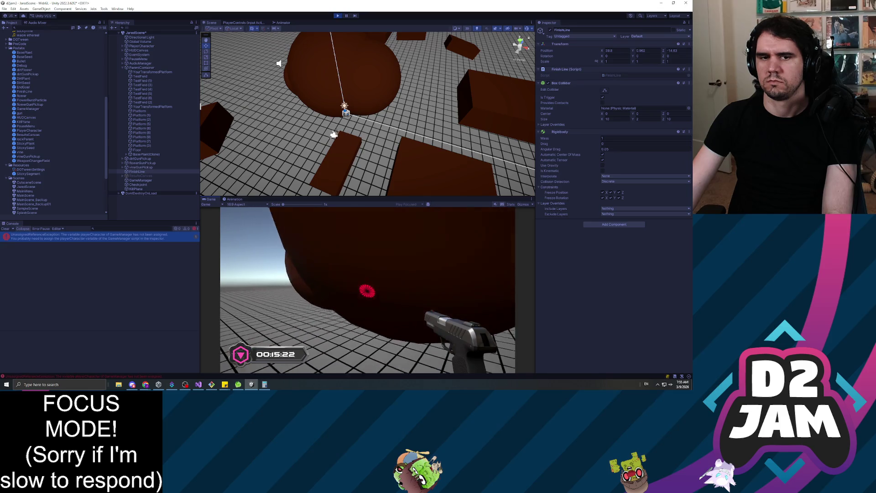
key(Escape)
click(133, 240)
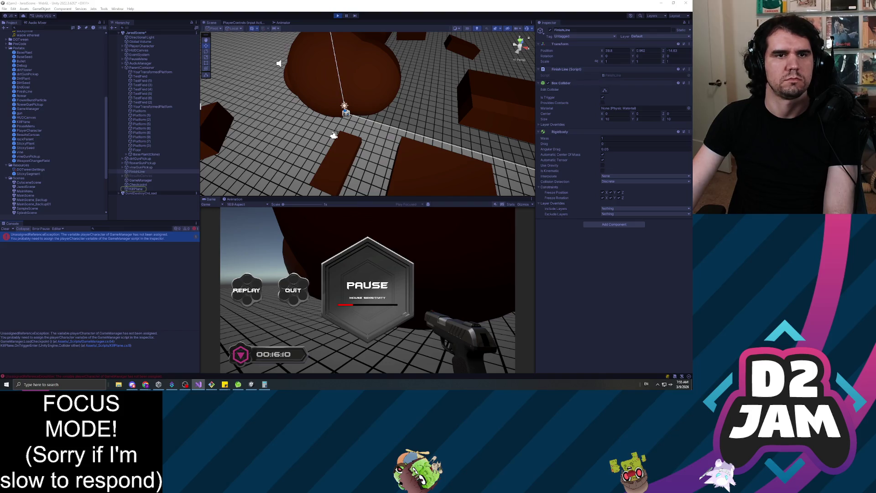
Step: Stop play, drop PlayerCharacter into GameManager's Player Character slot, and replay, firing a seed
click(141, 67)
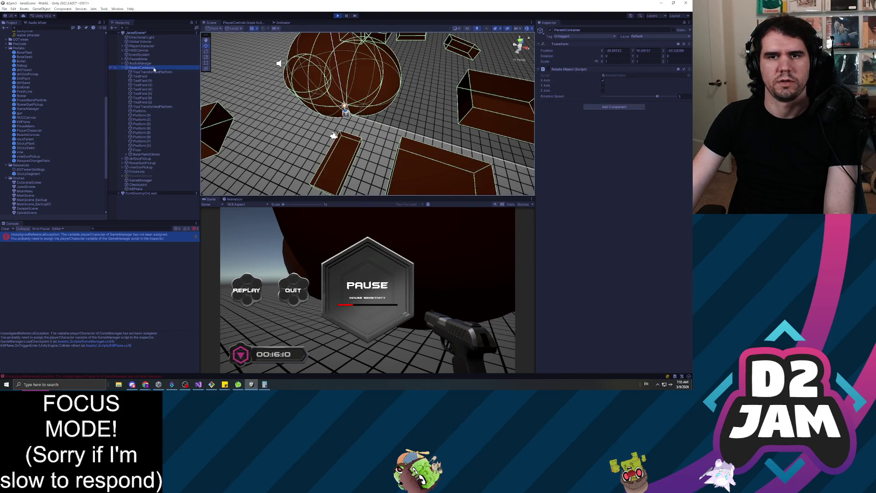
click(141, 181)
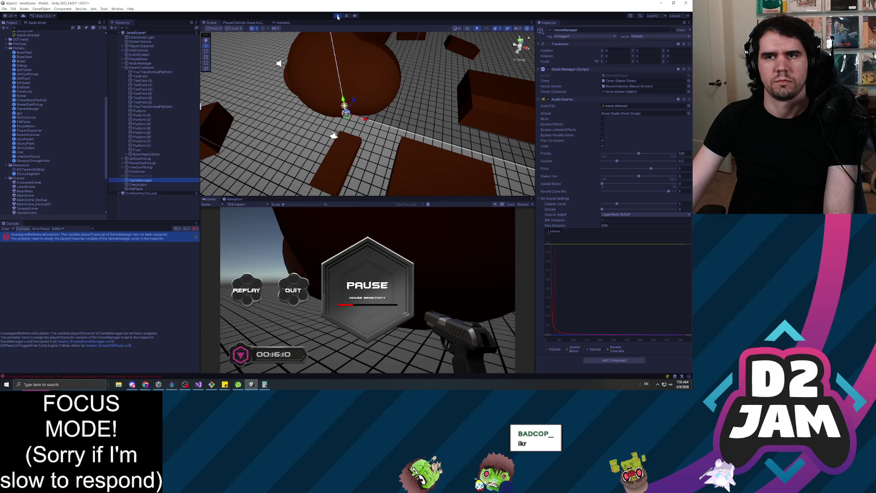
click(338, 16)
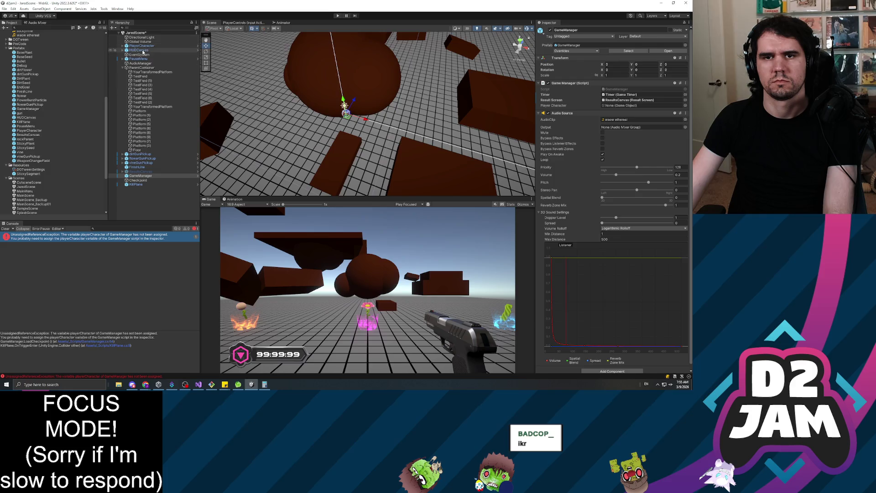
drag(221, 63, 624, 106)
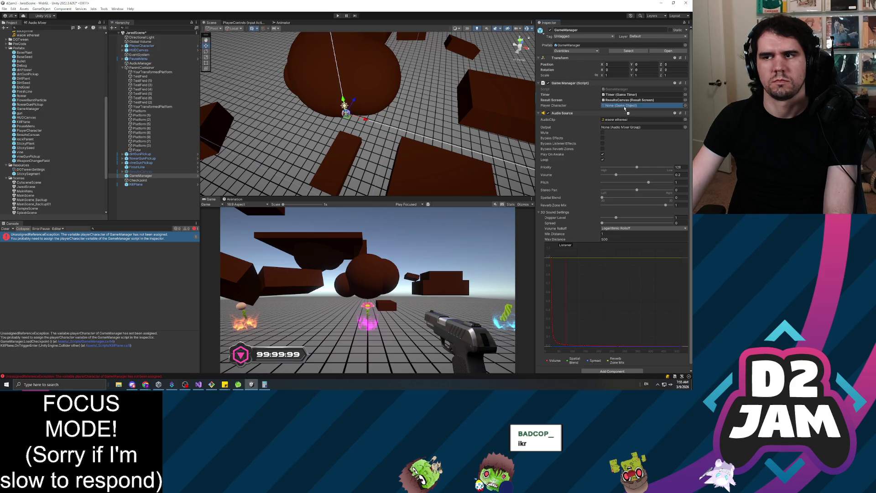
click(338, 16)
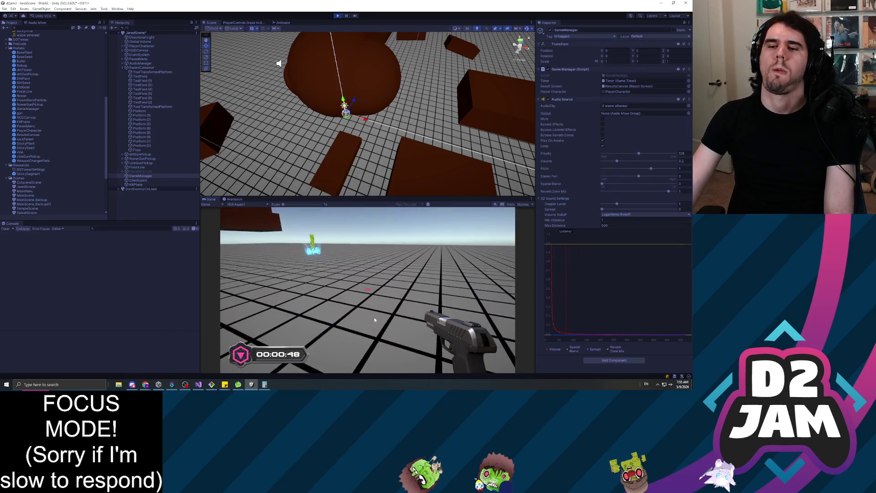
click(320, 278)
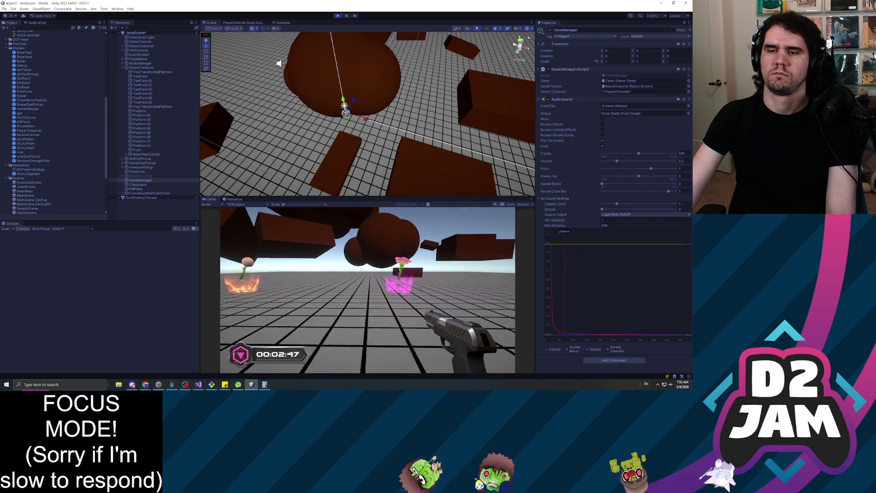
Step: Plant flowers, walk off the floor edge, pause the game, and frame the Checkpoint
click(367, 291)
click(367, 290)
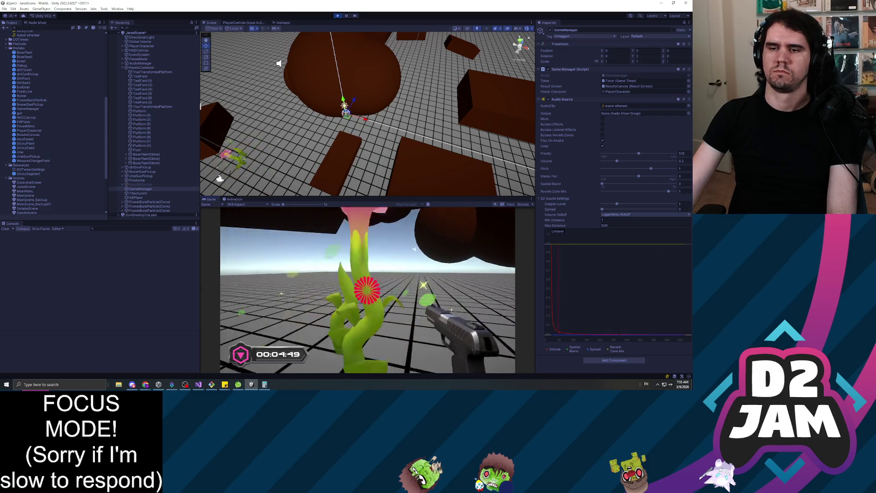
key(w)
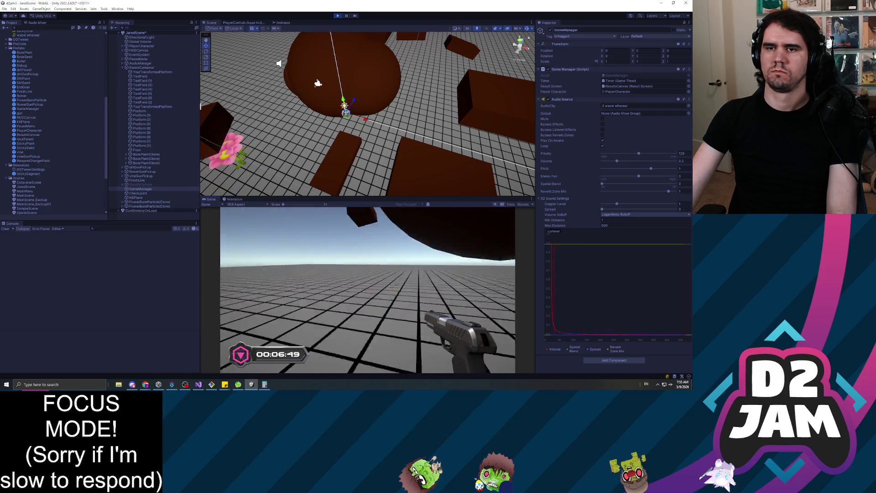
key(w)
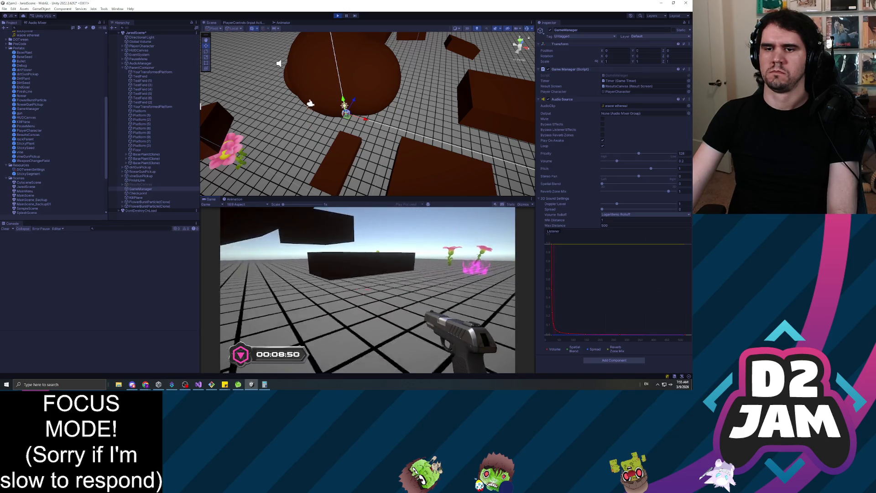
key(w)
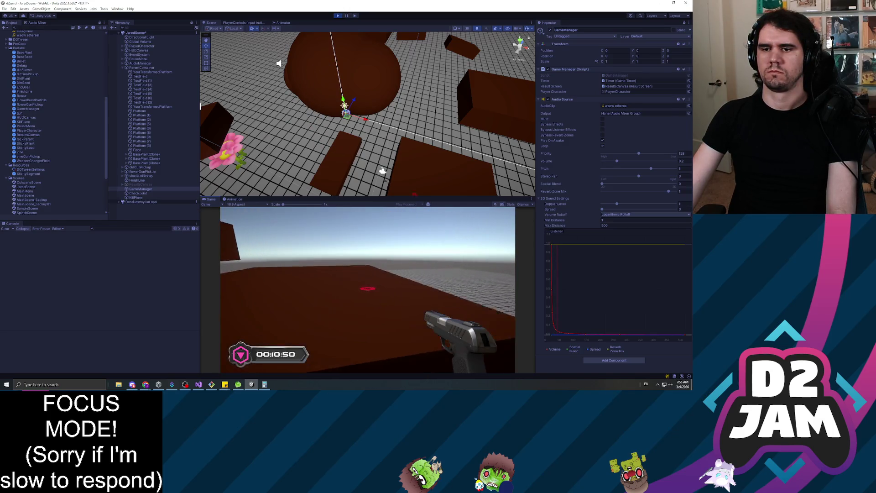
key(w)
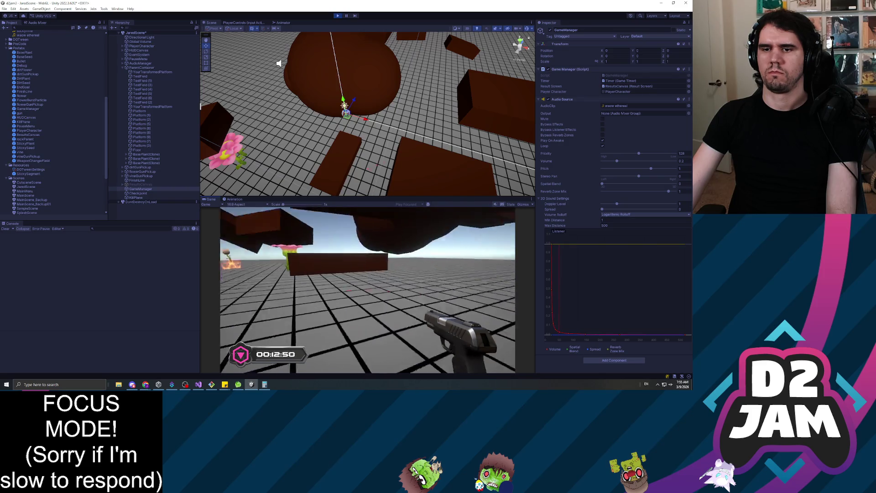
key(w)
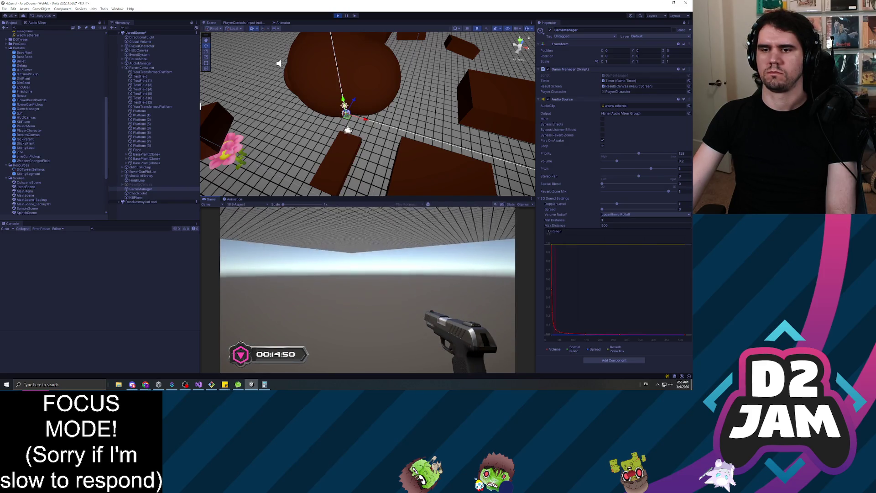
key(Escape)
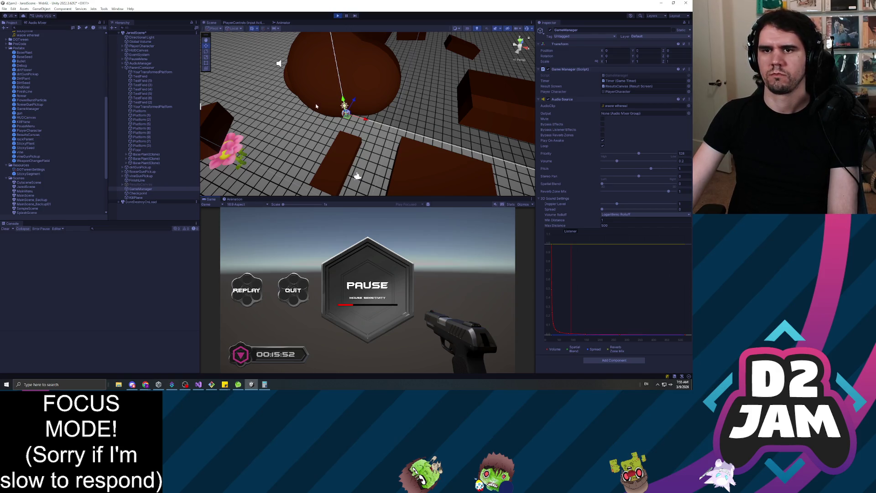
double_click(138, 193)
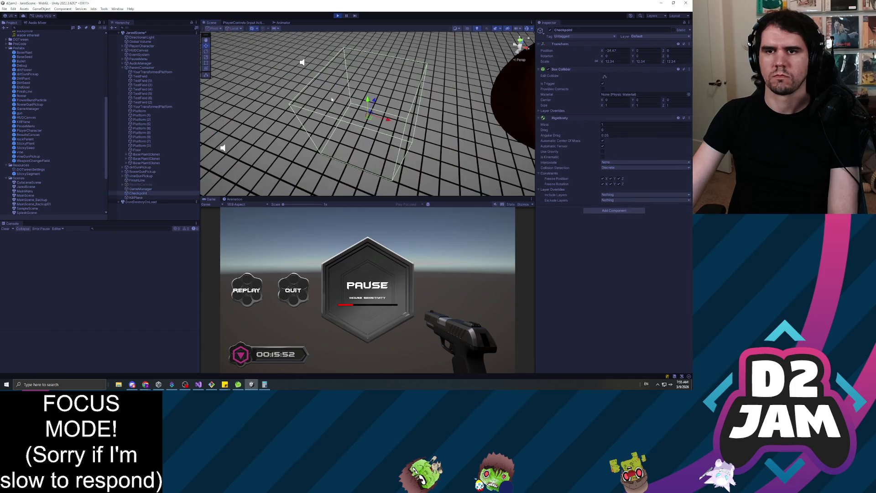
Step: Playtest around the Checkpoint box until the pause menu, then stop play mode
mouse_move(401, 127)
mouse_down()
mouse_move(389, 141)
mouse_move(434, 168)
mouse_up()
drag(263, 24, 315, 23)
click(338, 16)
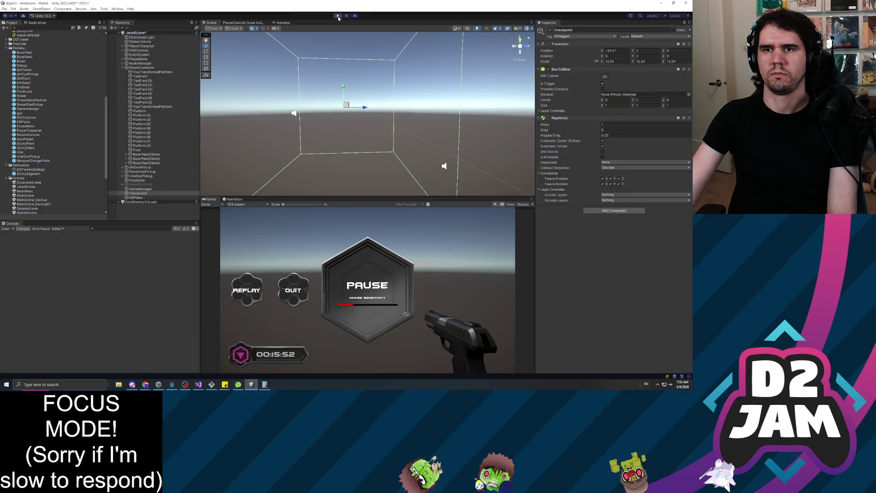
mouse_move(377, 131)
mouse_down()
mouse_move(414, 157)
mouse_move(367, 90)
mouse_move(349, 50)
mouse_move(351, 24)
mouse_move(363, 46)
mouse_move(356, 40)
mouse_up()
drag(360, 115, 359, 94)
key(ctrl+p)
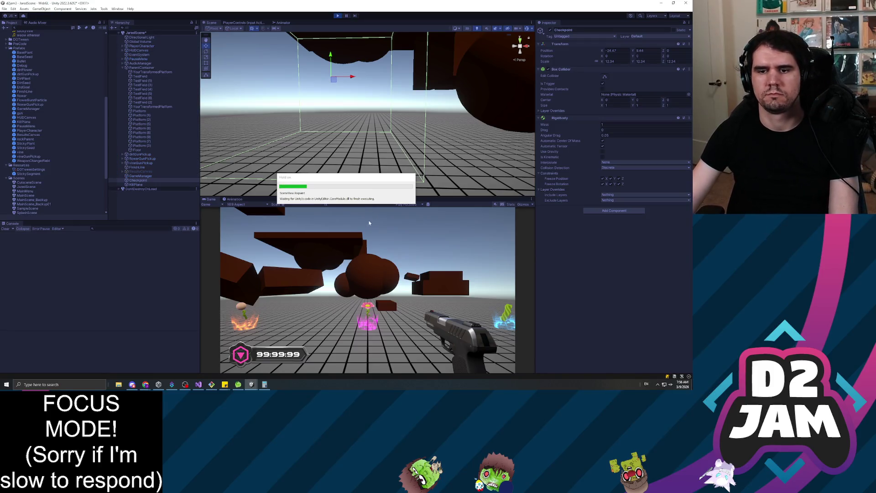
click(271, 276)
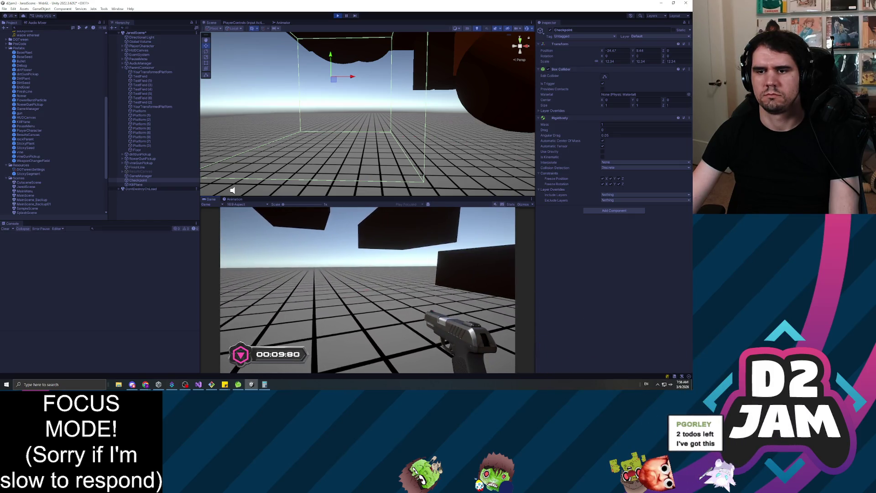
key(Escape)
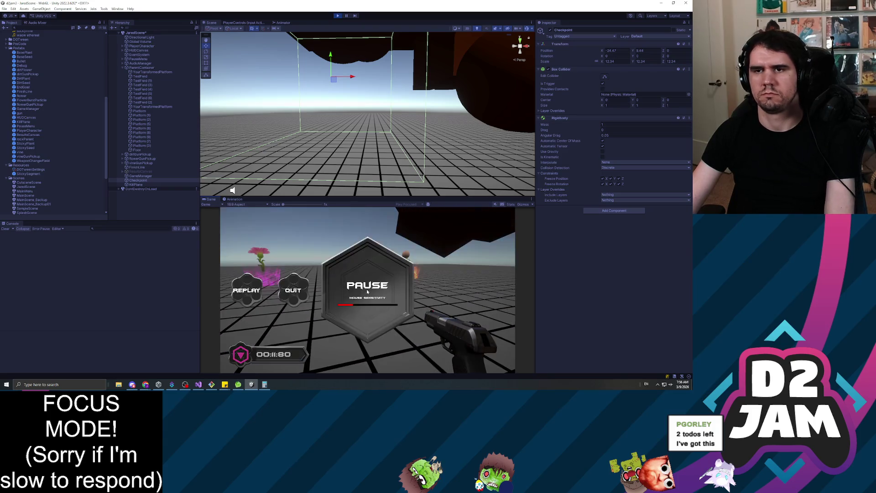
click(338, 16)
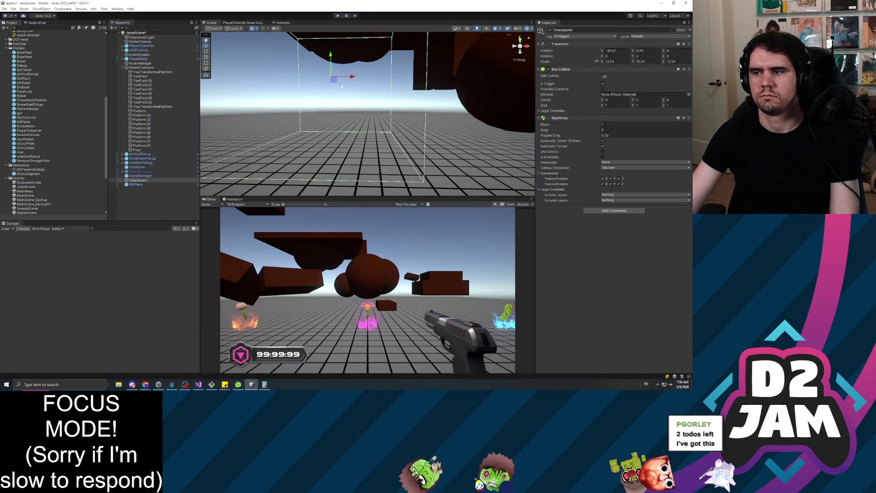
Step: Reselect the Checkpoint object and switch to its script in Visual Studio
click(173, 198)
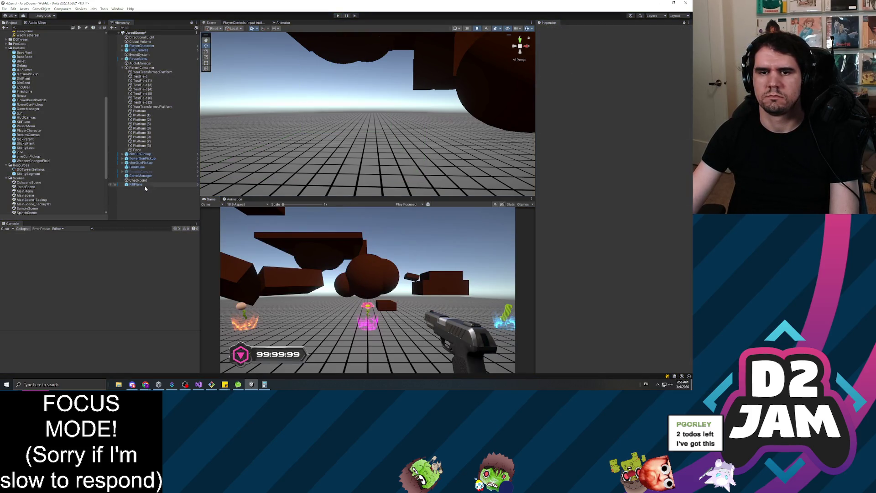
click(139, 181)
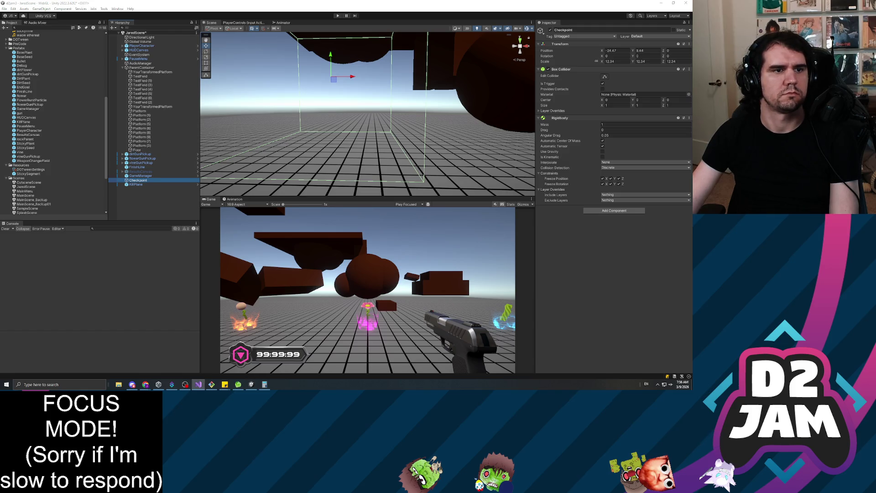
click(198, 384)
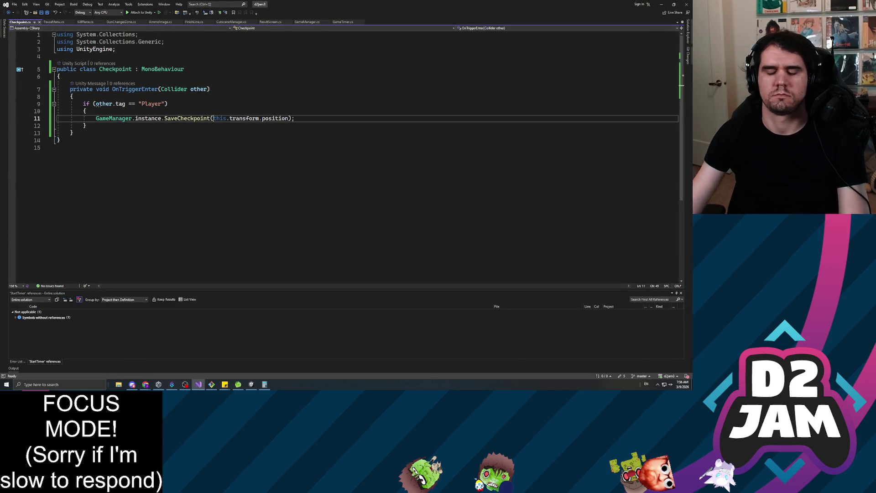
Step: Pass SaveCheckpoint a new Vector3 using position x, (position y + 3.0f) and position z
text(new ()
key(BackSpace)
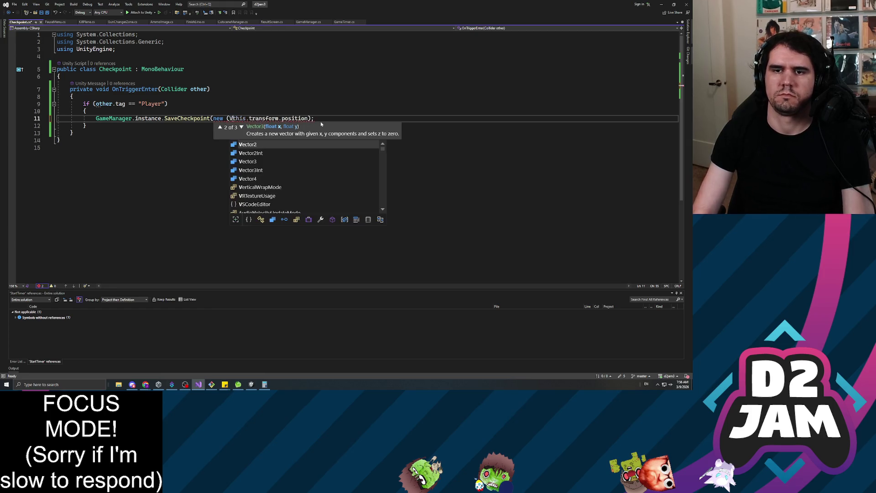
text(Vector3)
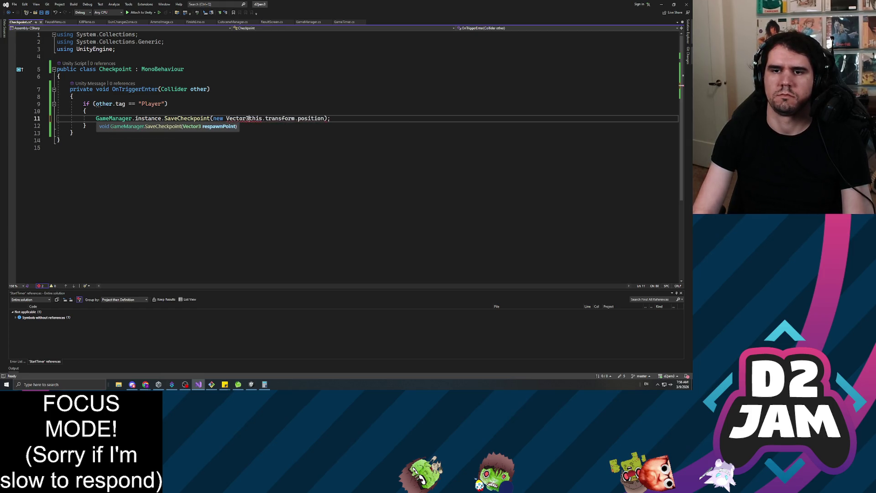
text(()
click(327, 118)
text(.x, this.transform.position.y)
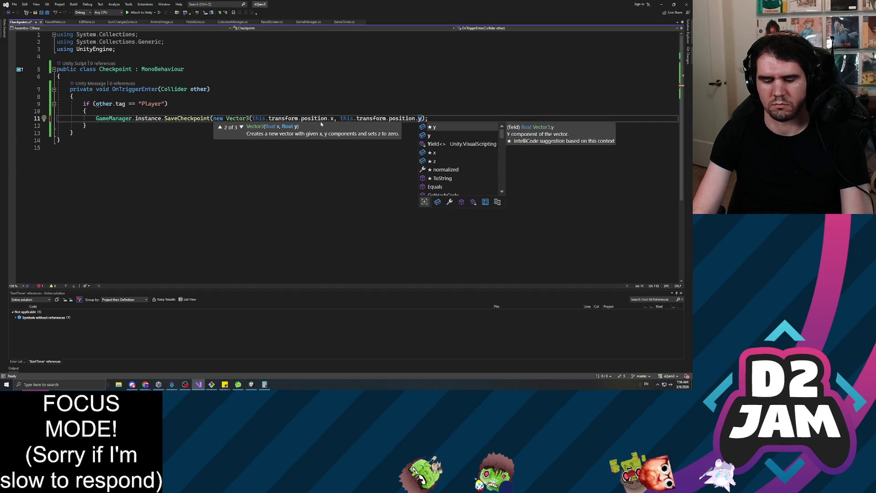
text( *)
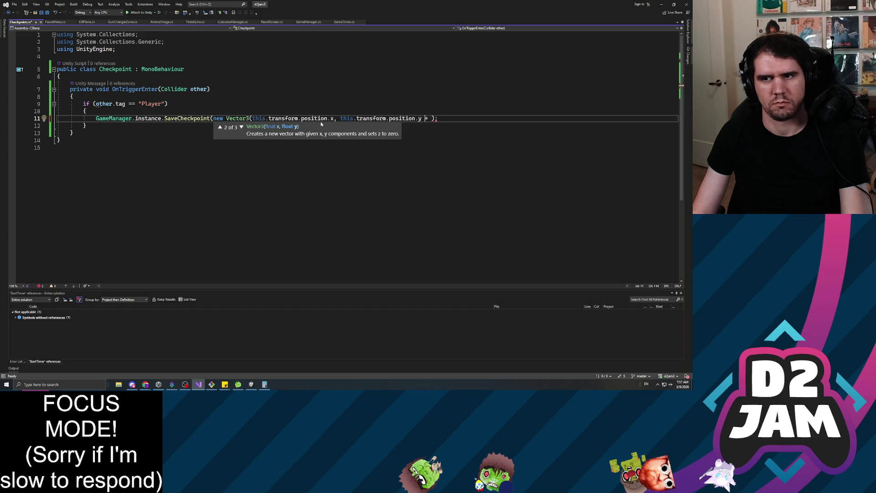
key(Left)
key(Left)
key(Left)
text(()
key(End)
key(Left)
key(Left)
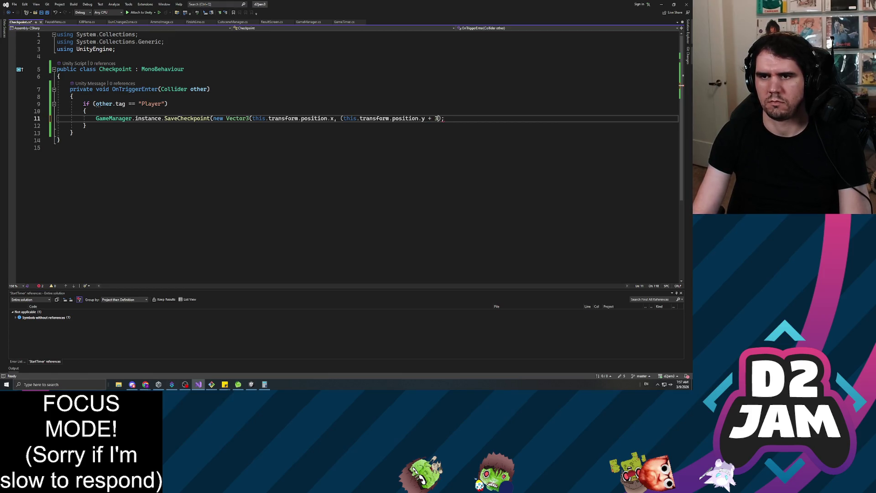
text(), this)
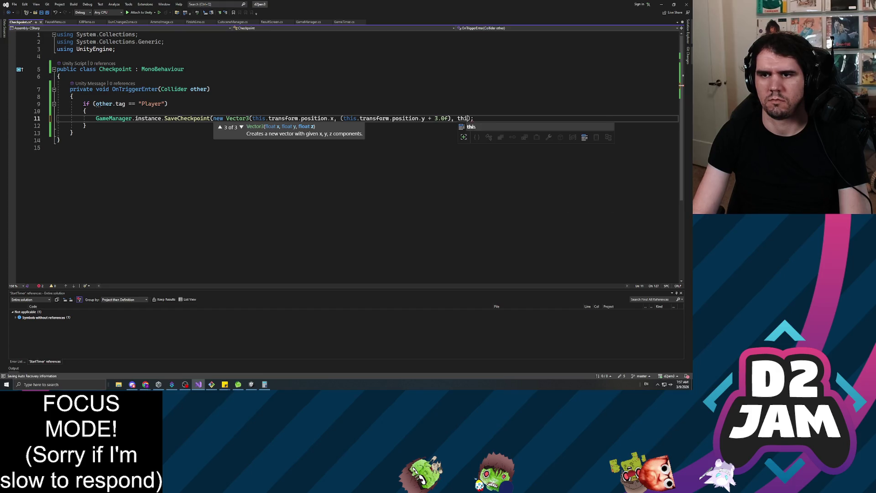
text(.transform)
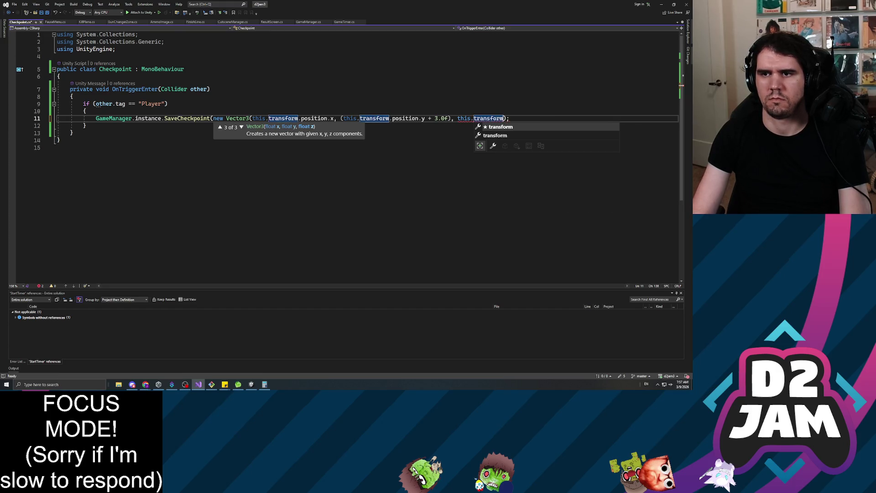
text(.position.)
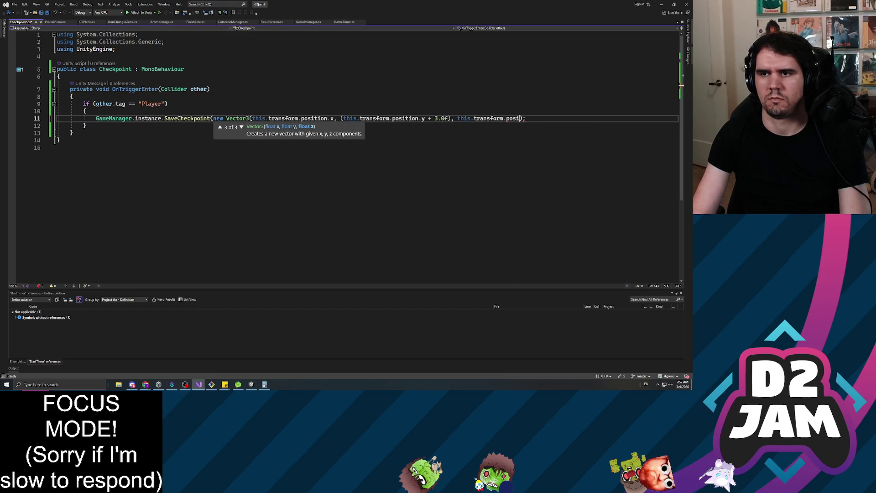
text(z))
Step: Save Checkpoint.cs and return to the Unity Editor
key(ctrl+s)
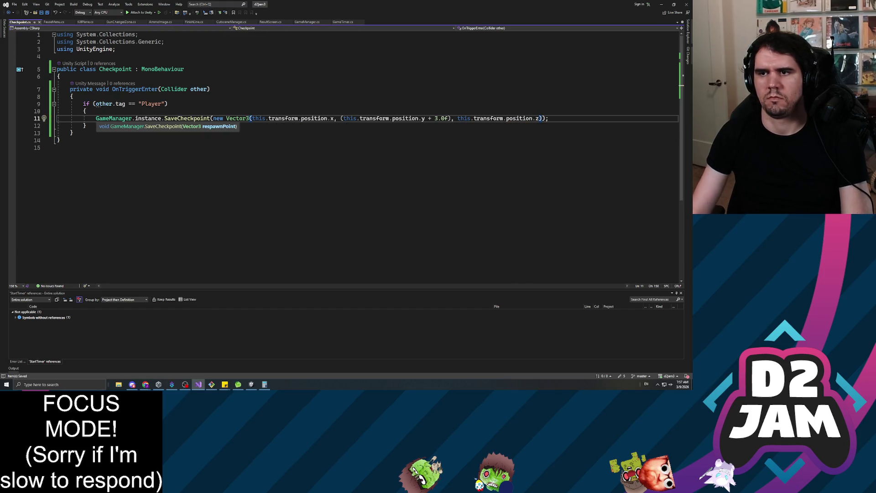
click(184, 69)
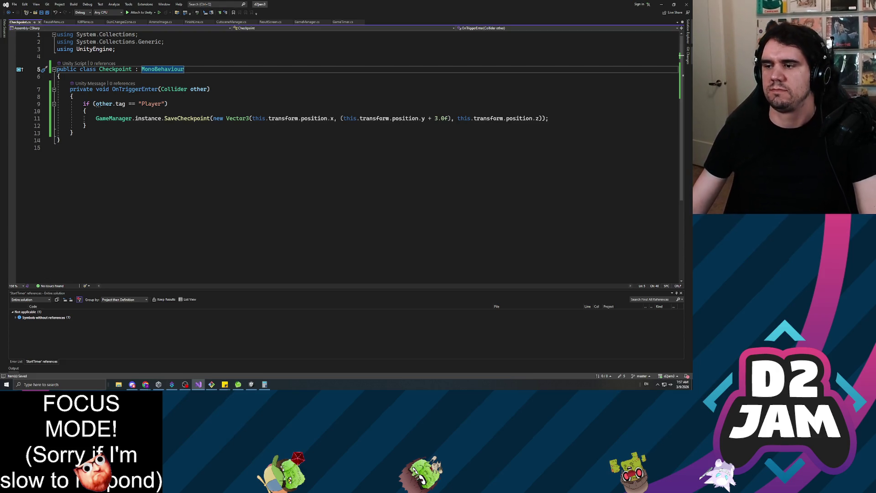
click(57, 147)
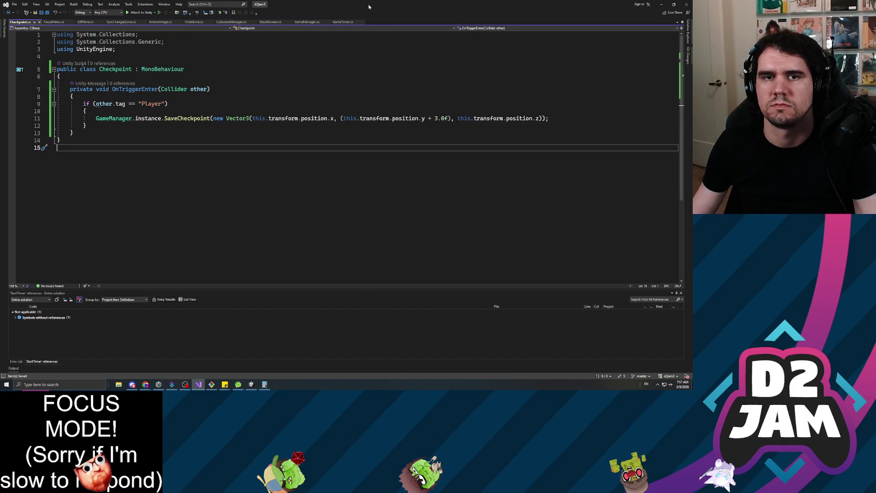
key(alt+Tab)
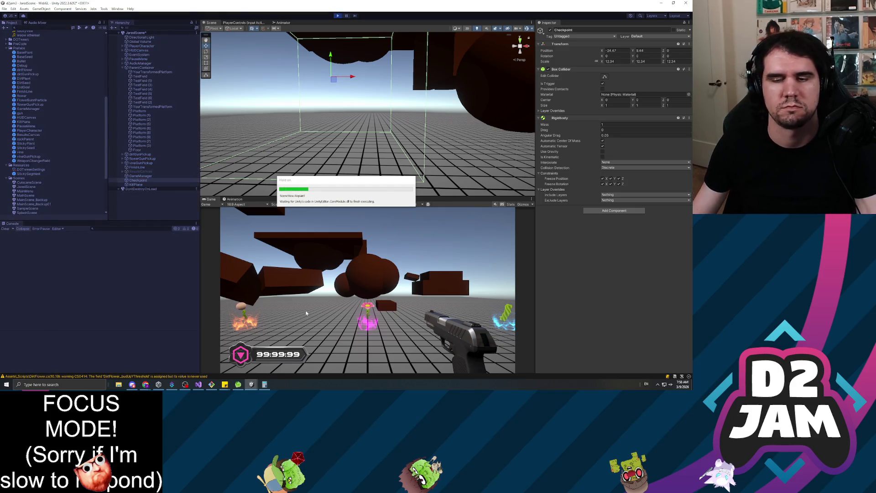
Step: Walk the player around the arena with W and S, then pause the game
key(w)
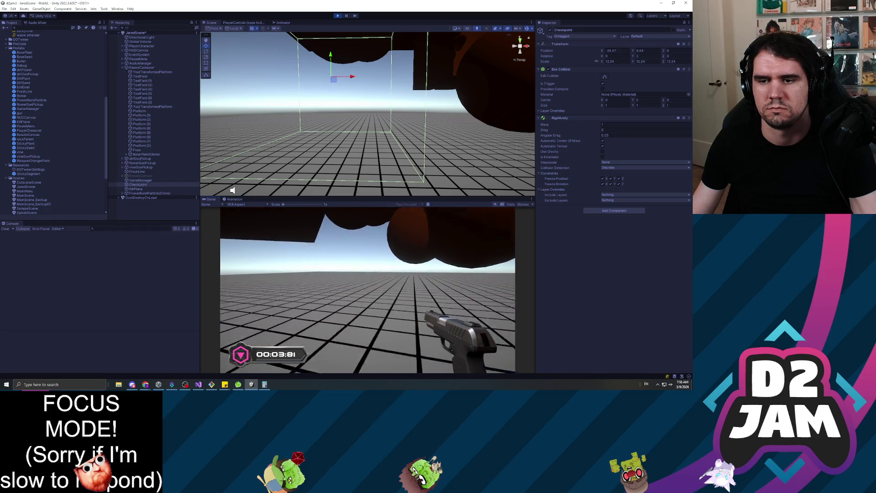
key(s)
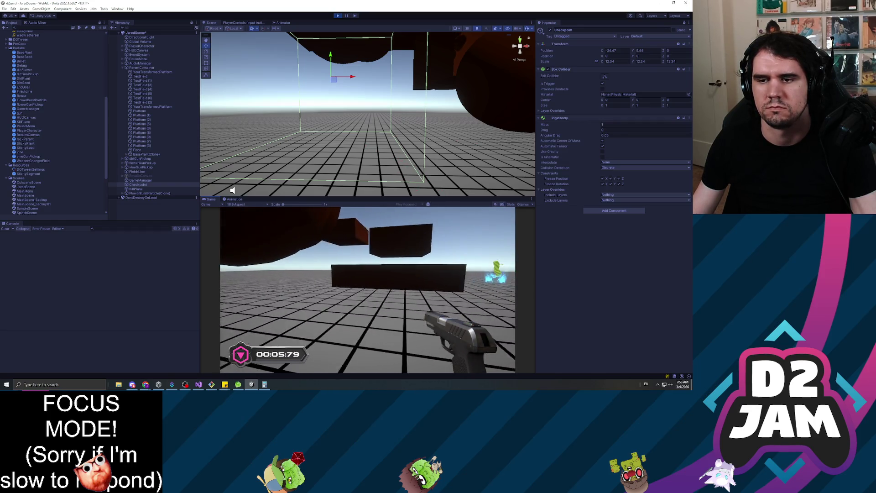
key(w)
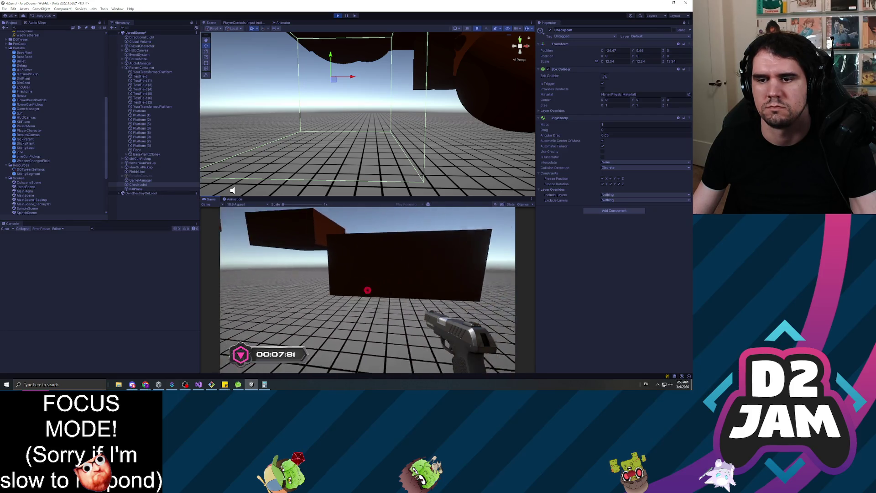
key(w)
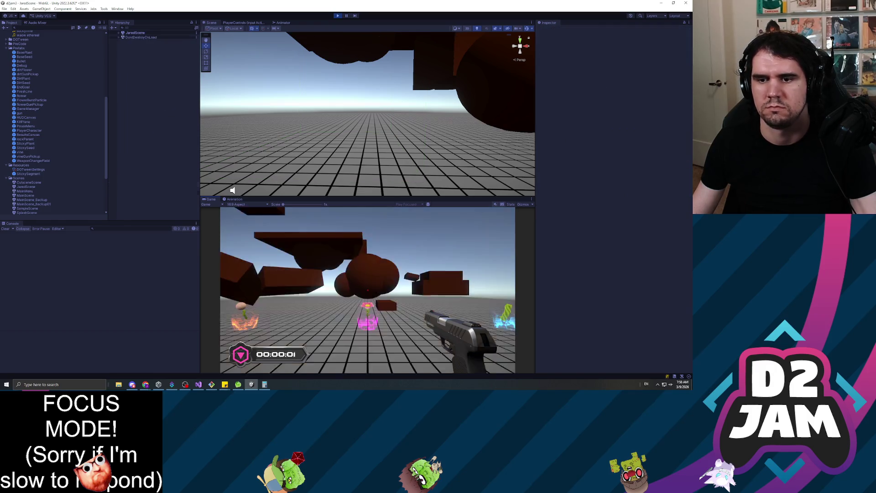
key(w)
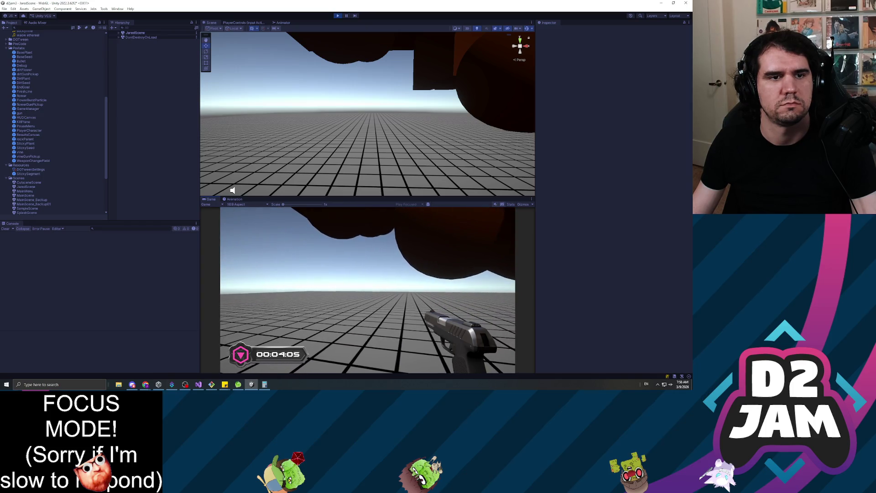
key(Escape)
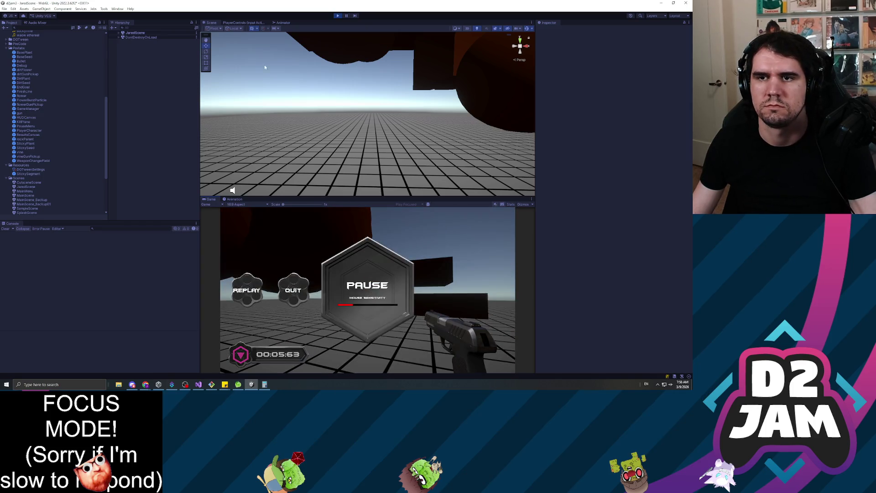
Step: Expand JaredScene in the Hierarchy and frame the HUDCanvas object
click(121, 34)
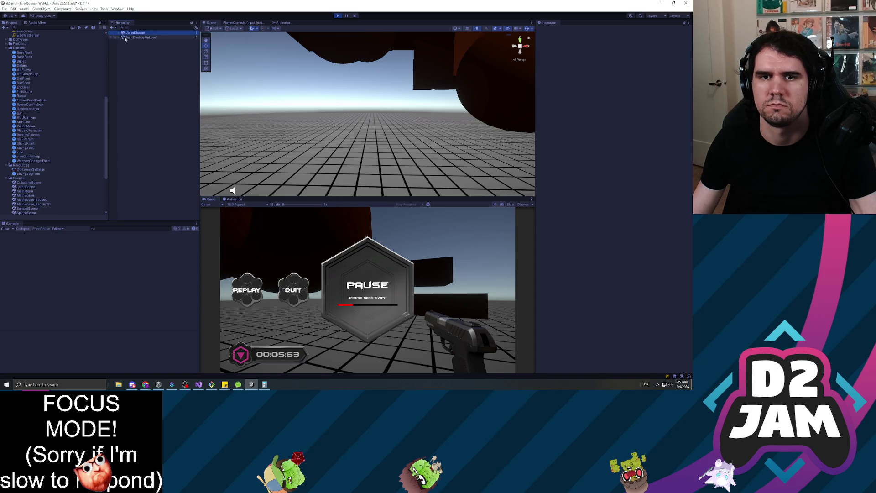
click(119, 33)
click(138, 50)
key(f)
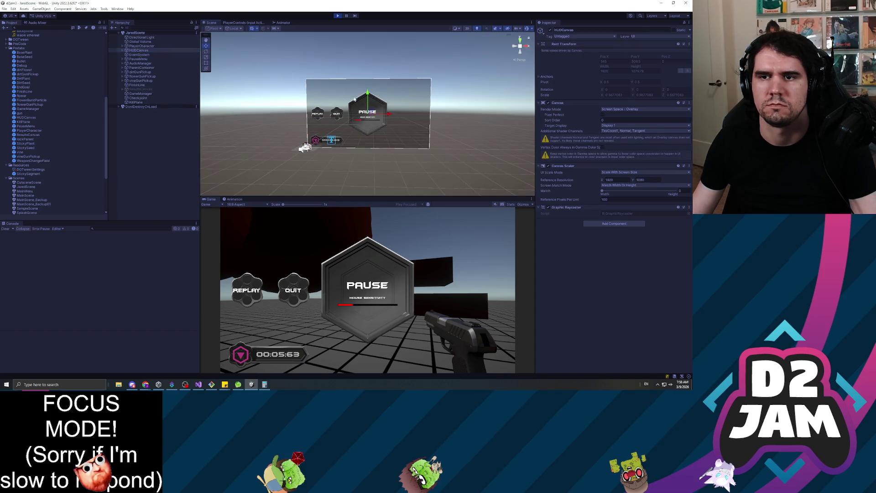
Step: Try raising vineGunPickup to Y 5.74, undo it, and turn the view toward the flower pickup
double_click(141, 80)
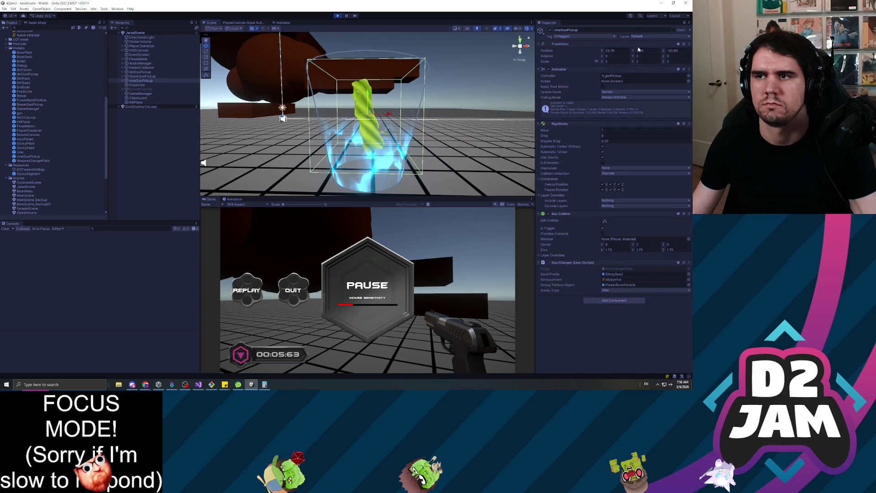
drag(633, 51, 656, 57)
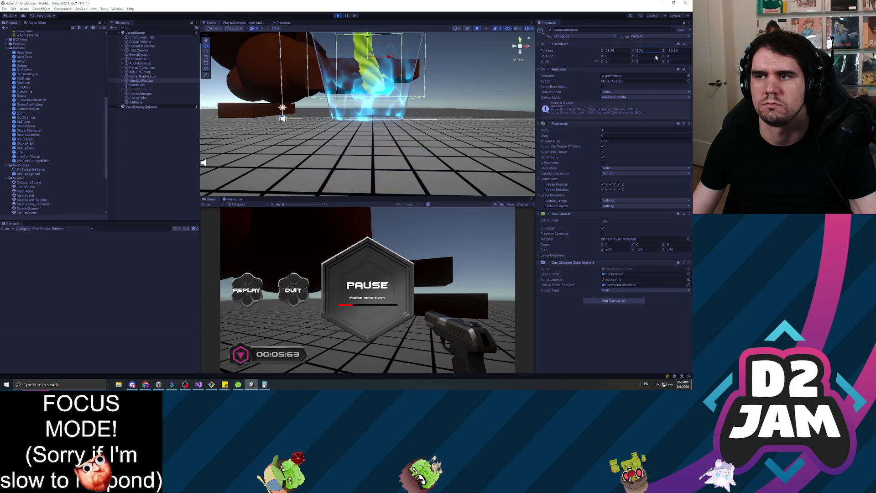
key(ctrl+z)
drag(294, 133, 205, 112)
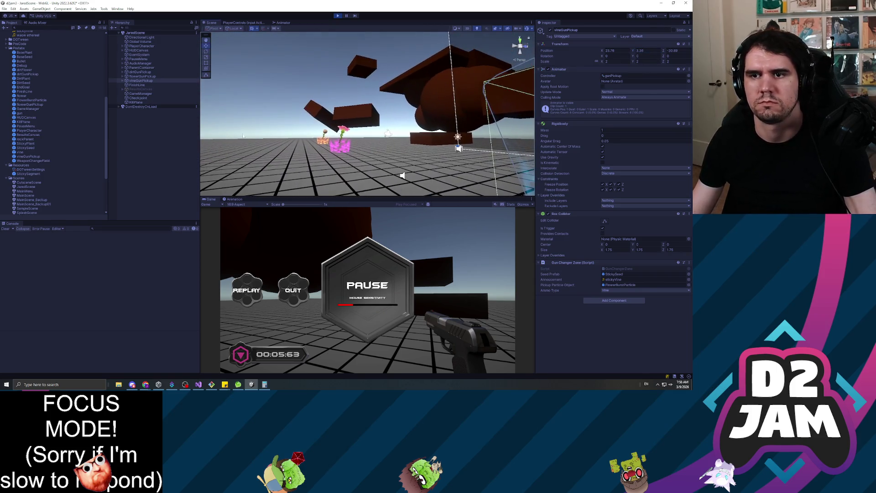
Step: Add a Mesh Renderer and a Mesh Filter component to the Checkpoint object
click(137, 97)
click(626, 212)
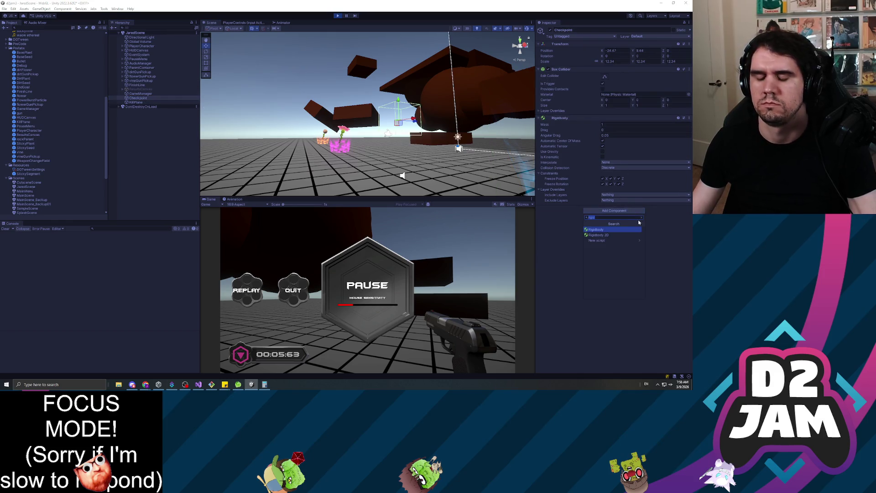
text(meshrend)
key(Return)
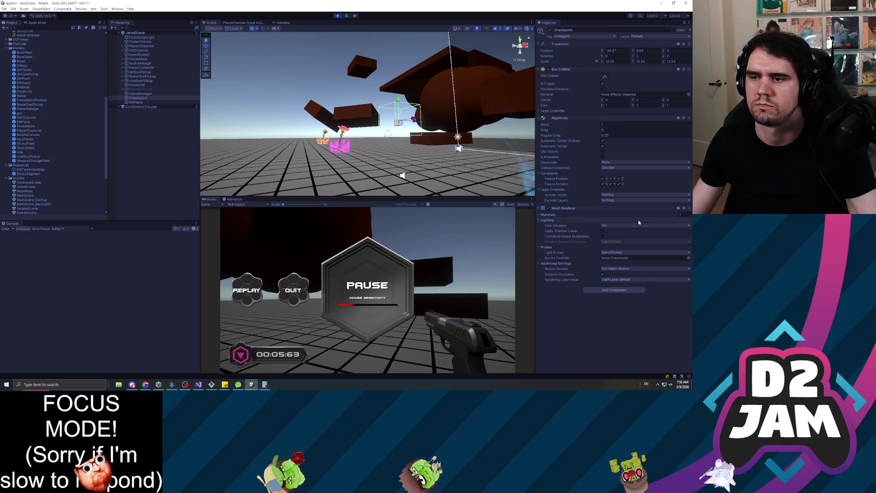
click(614, 290)
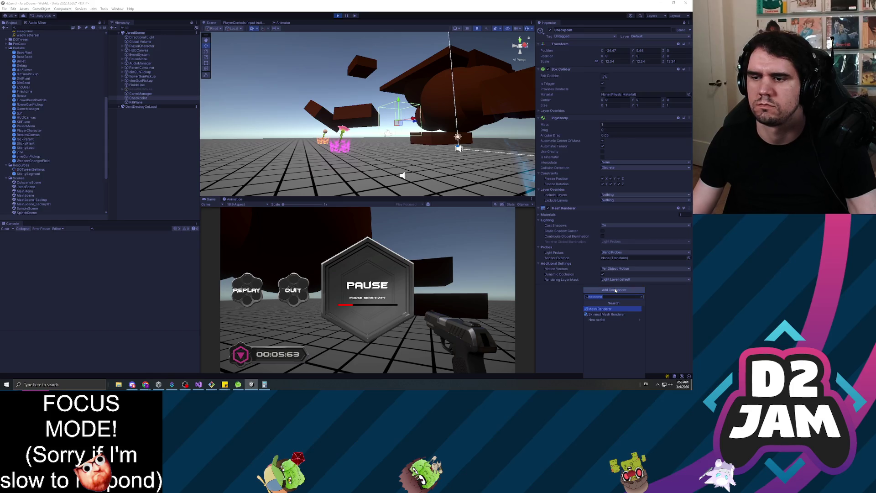
text(meshfil)
key(Return)
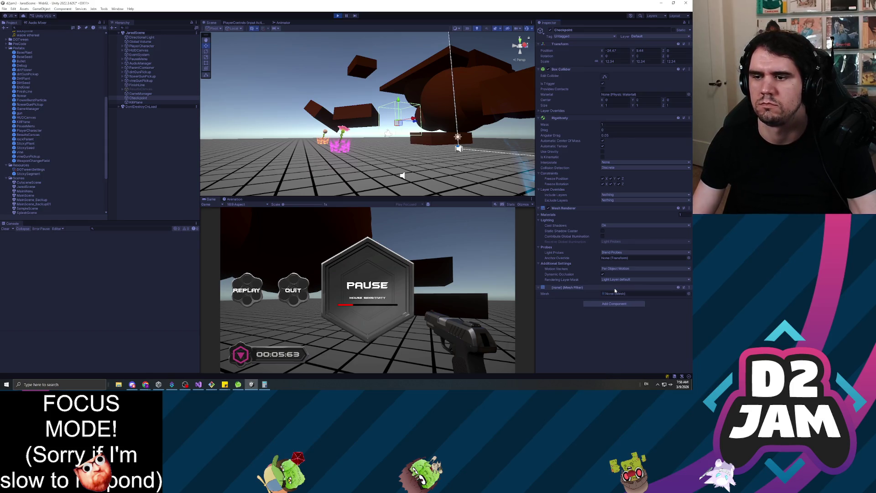
Step: Assign the Cube mesh to the Checkpoint's Mesh Filter and frame the cube in the scene
click(689, 294)
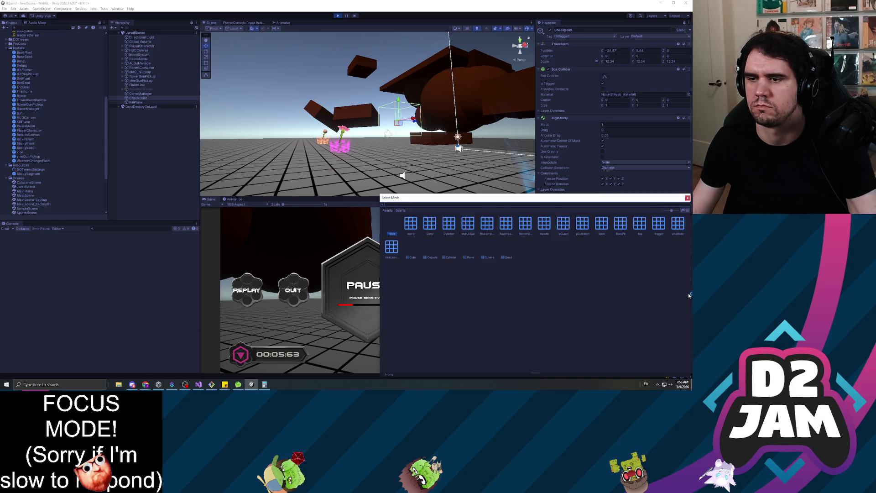
double_click(414, 249)
key(f)
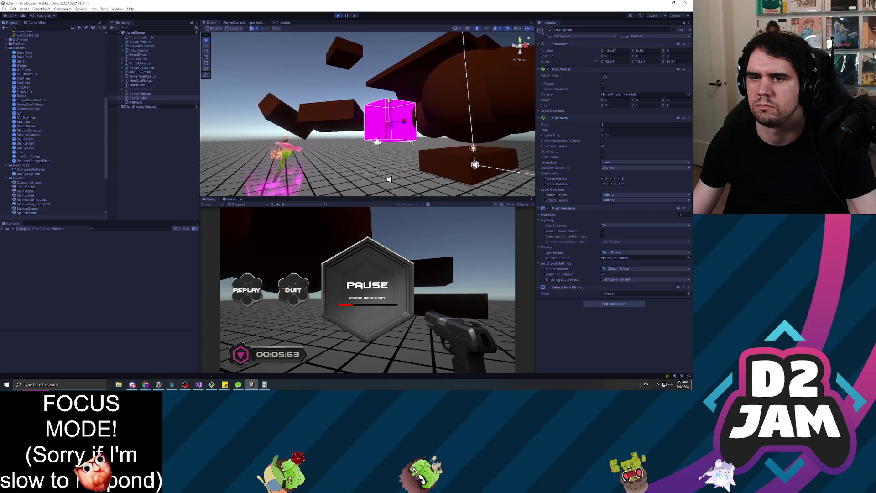
scroll(377, 142, up, 10)
scroll(283, 161, down, 10)
mouse_move(216, 172)
mouse_down()
mouse_move(129, 172)
mouse_move(502, 137)
mouse_move(265, 110)
mouse_up()
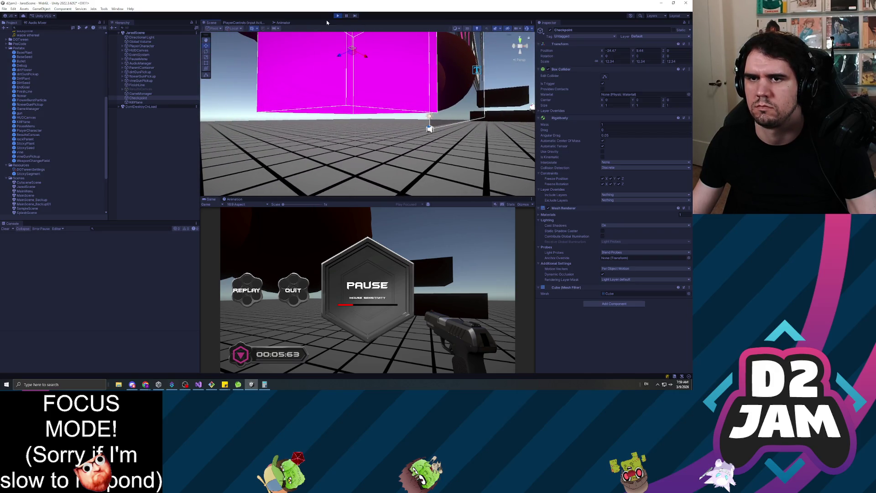
Step: Resume the game and walk the player through the magenta checkpoint cube and around the dark blocks
key(Escape)
key(w)
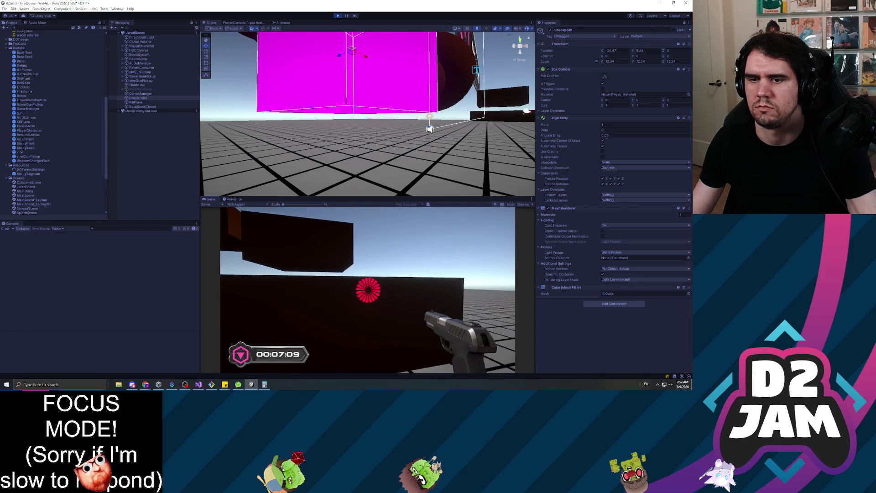
key(w)
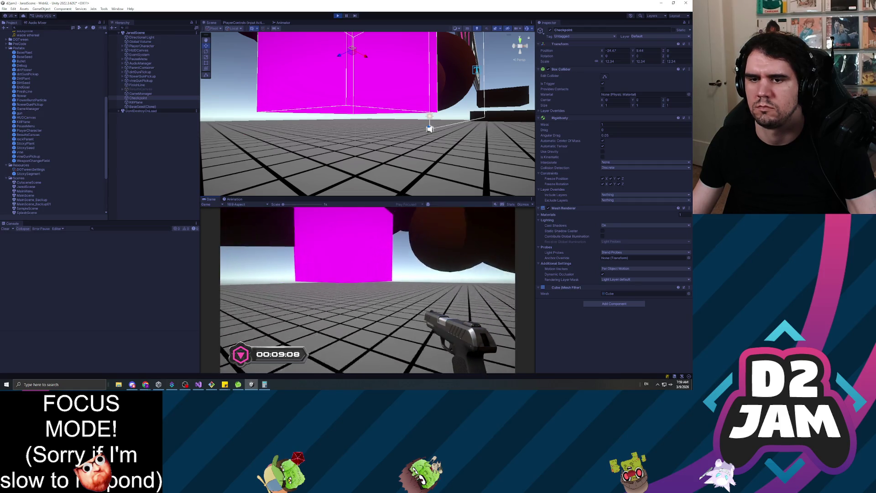
key(w)
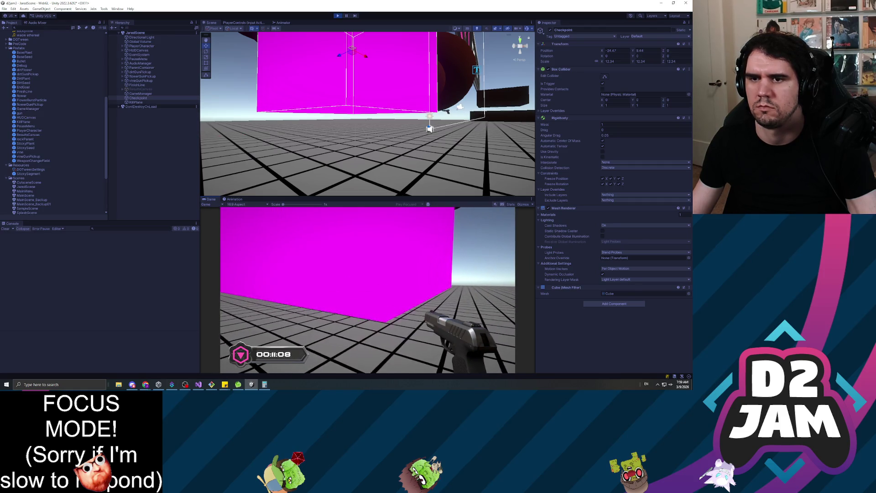
key(w)
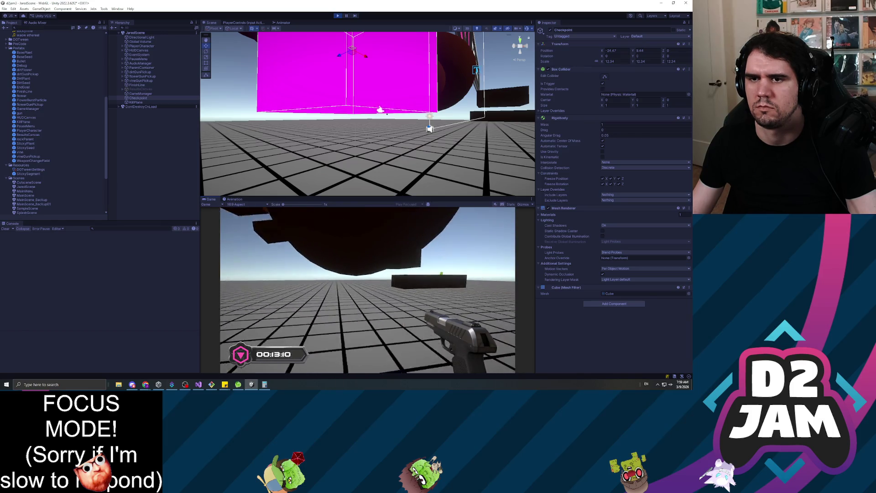
key(w)
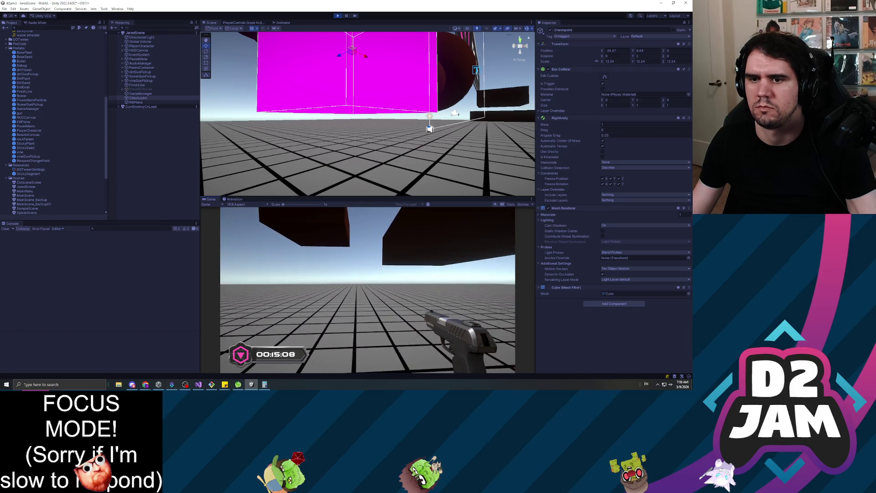
key(w)
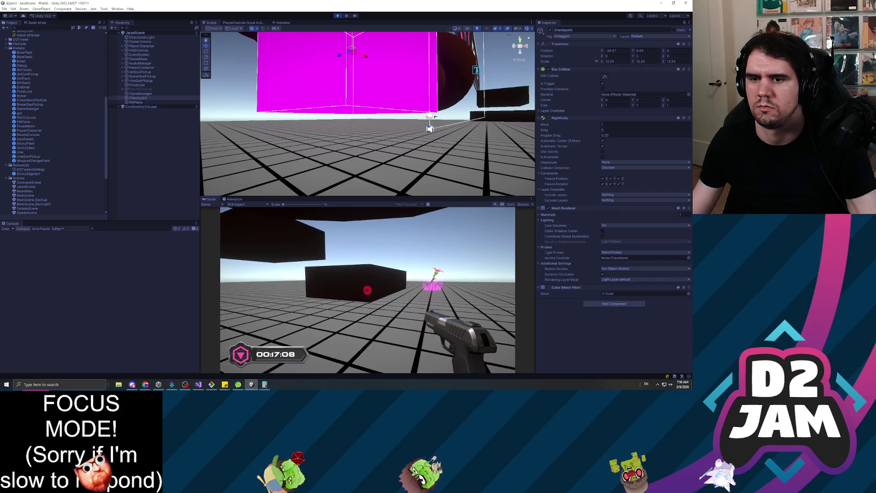
key(w)
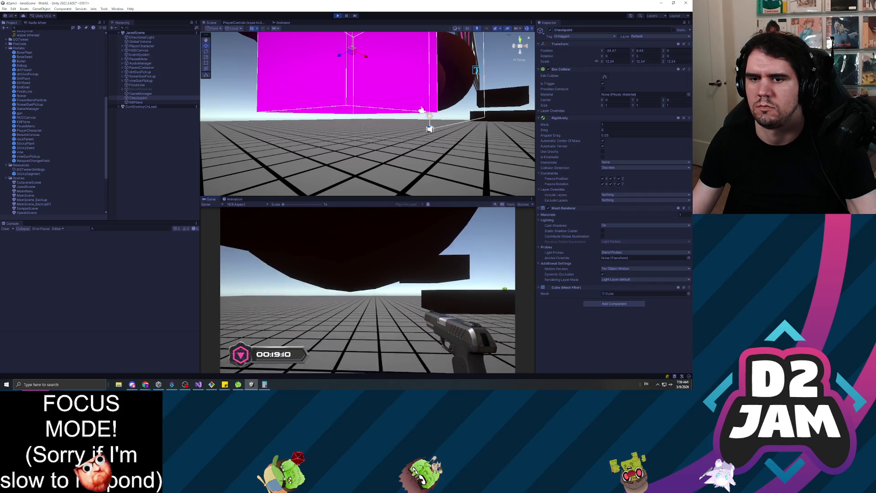
key(w)
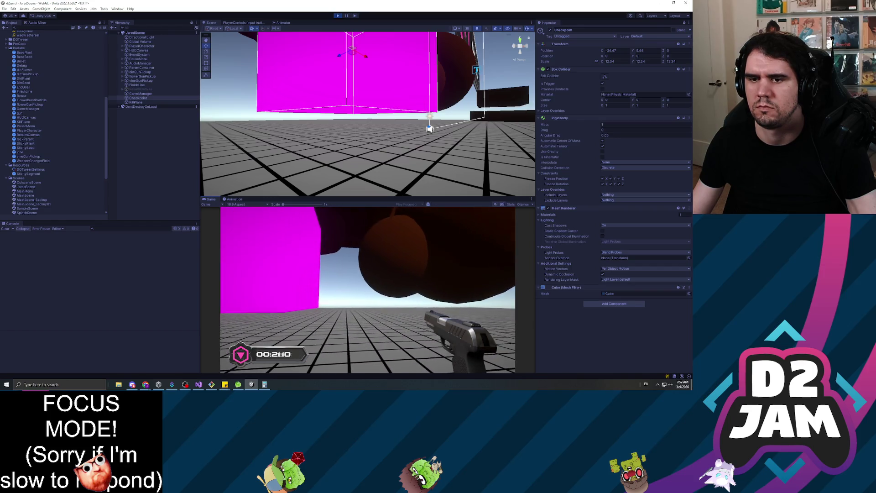
key(w)
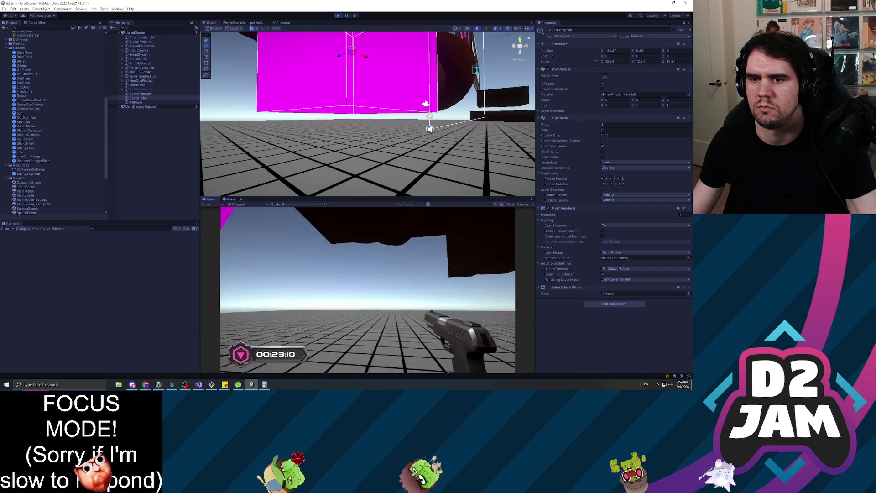
key(w)
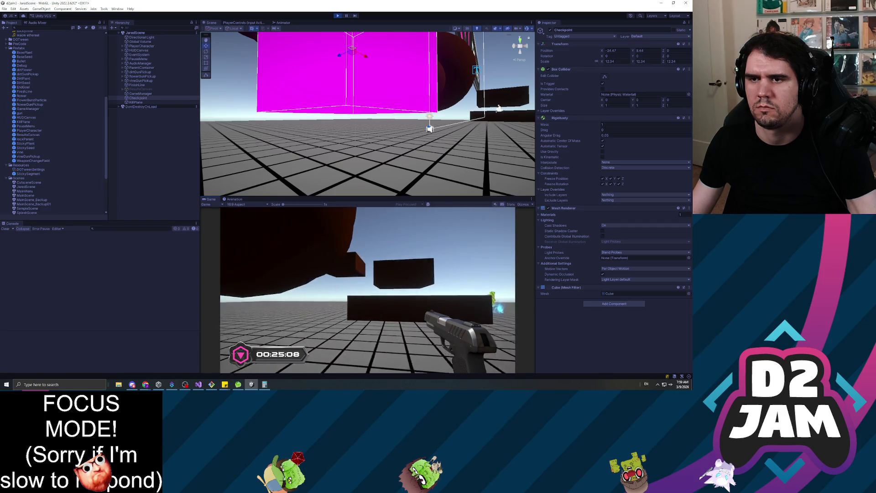
key(w)
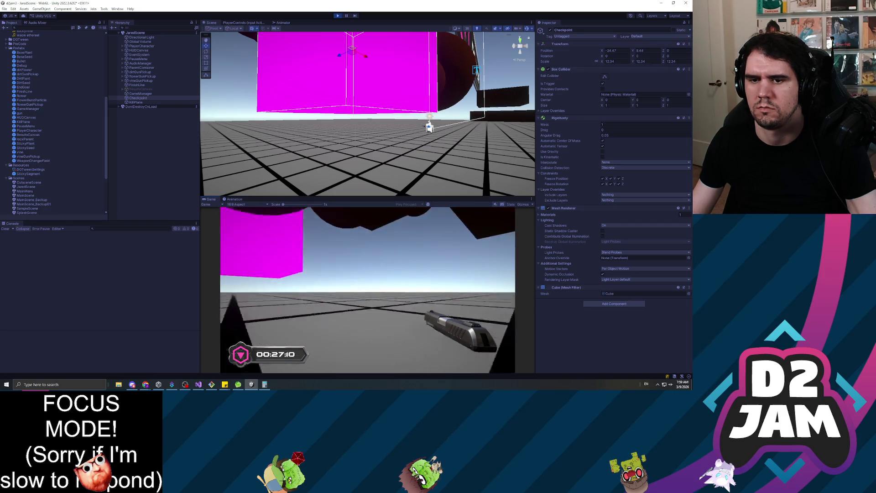
Step: Pause and stop the playtest, then switch to the code editor
key(Escape)
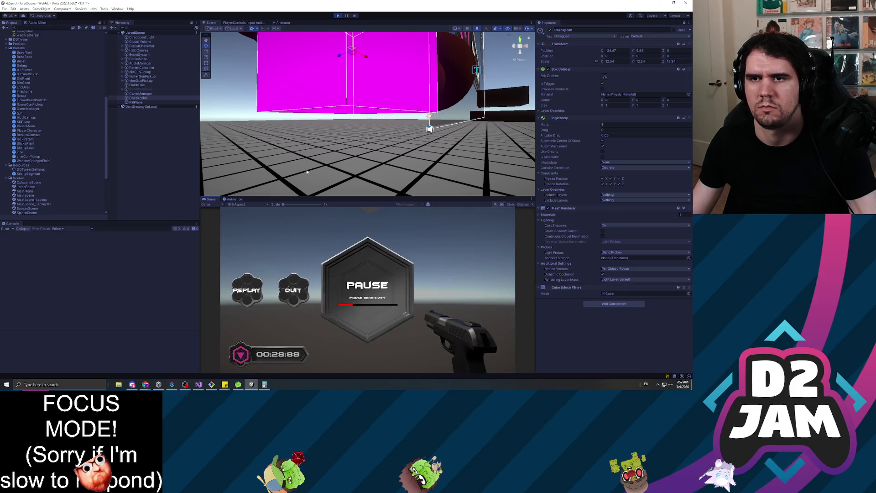
click(338, 16)
key(alt+Tab)
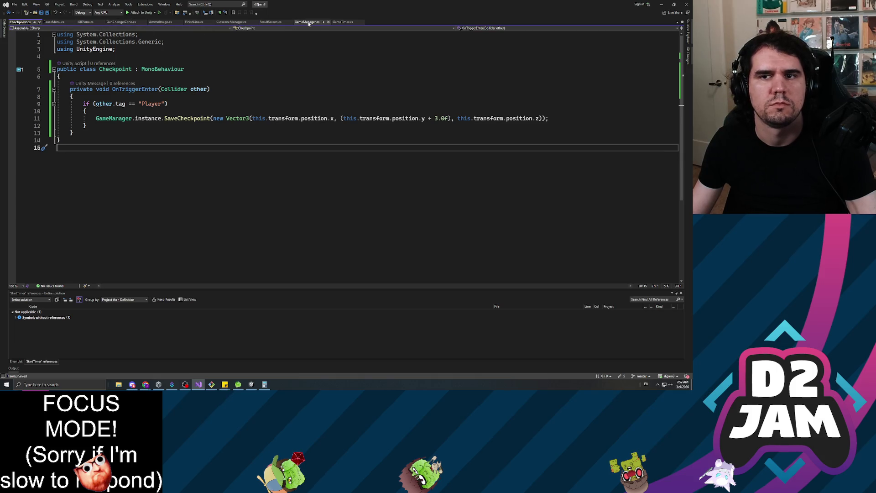
Step: Open GameManager.cs and look at its SaveCheckpoint method
click(302, 22)
scroll(210, 150, down, 5)
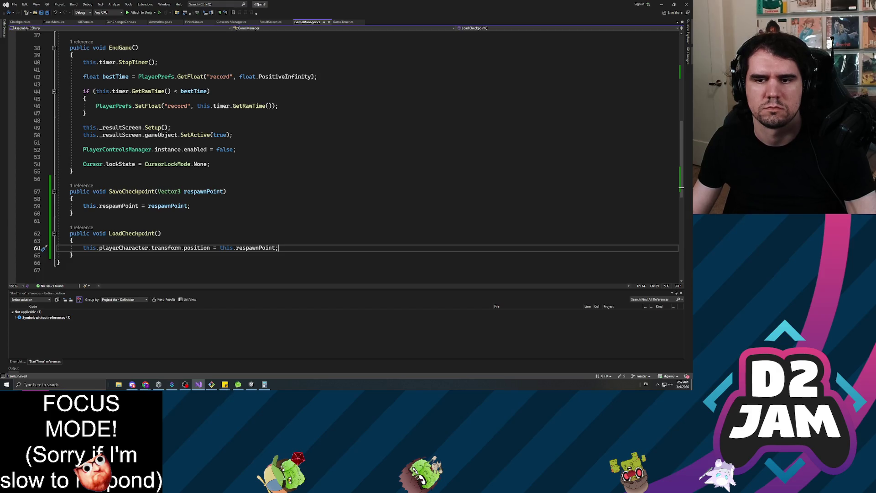
click(132, 192)
Step: Inspect the SaveCheckpoint call in Checkpoint.cs's Player trigger block, then return to Unity
click(25, 22)
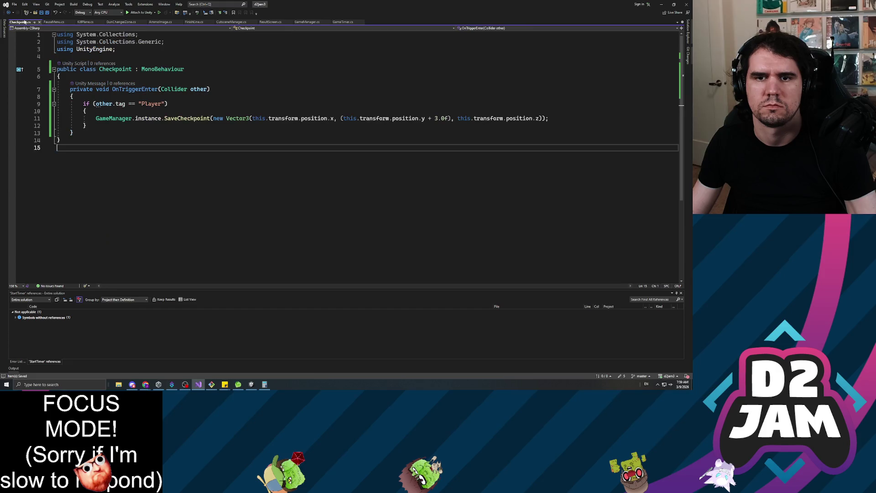
click(148, 119)
key(Up)
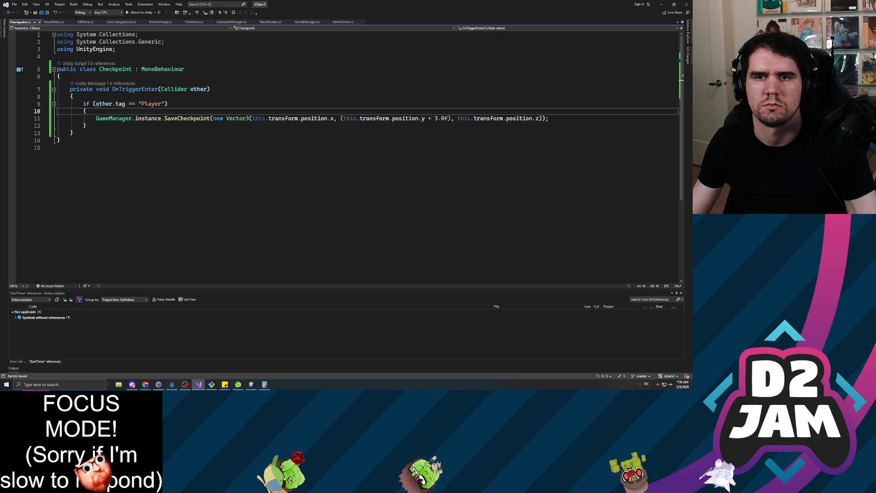
key(alt+Tab)
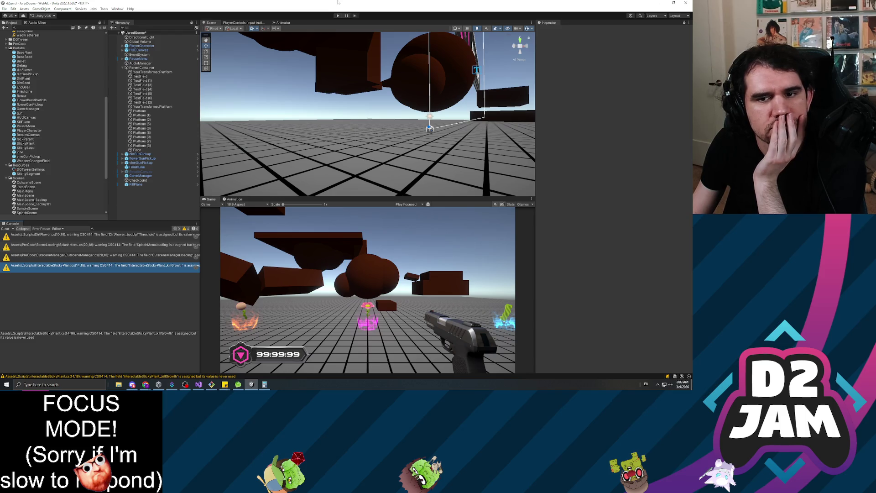
Step: Start a playtest, walk the player past the dark block and pink flower, and pause
click(338, 16)
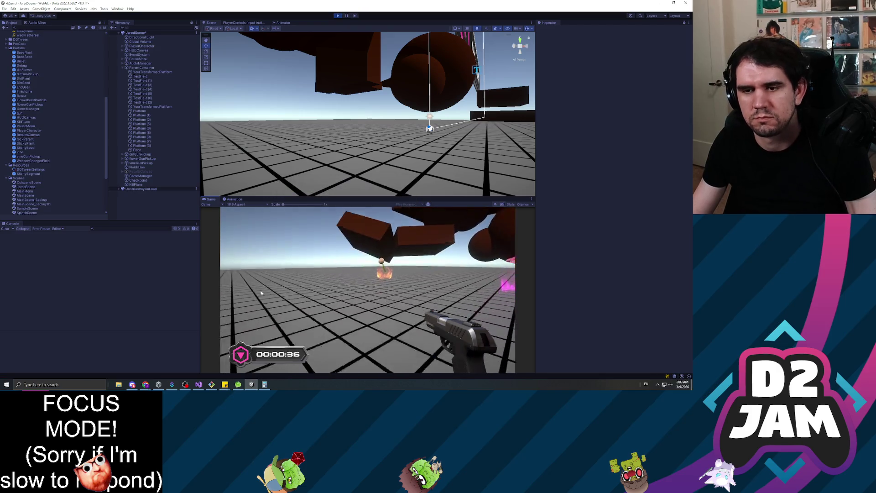
key(w)
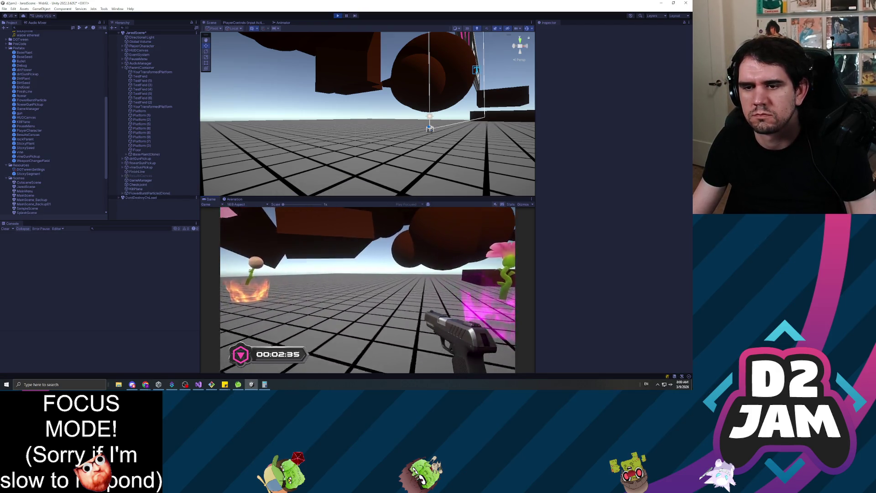
key(w)
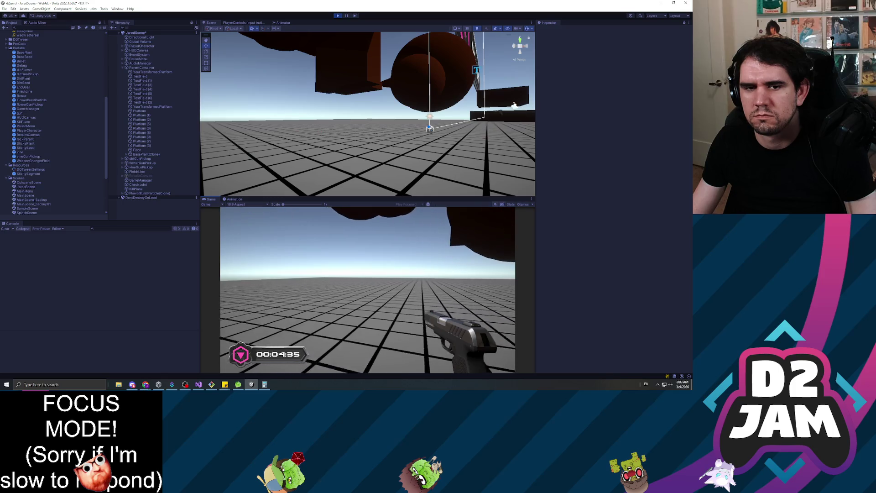
key(w)
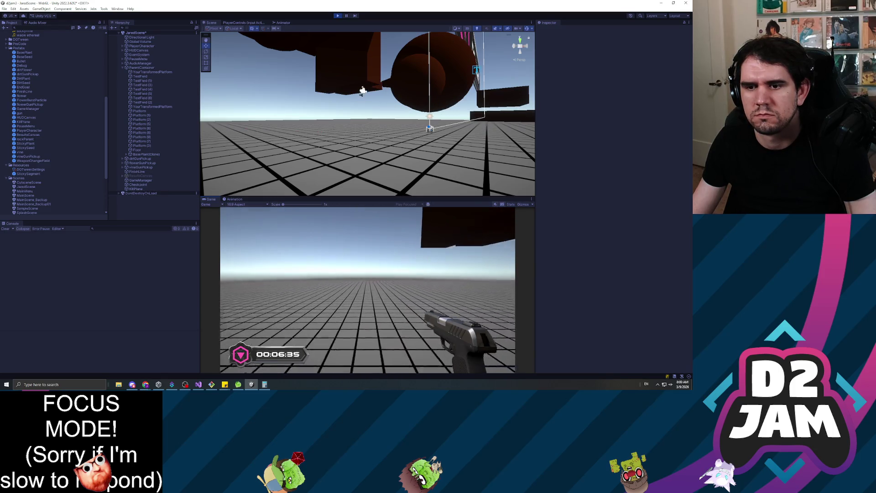
key(w)
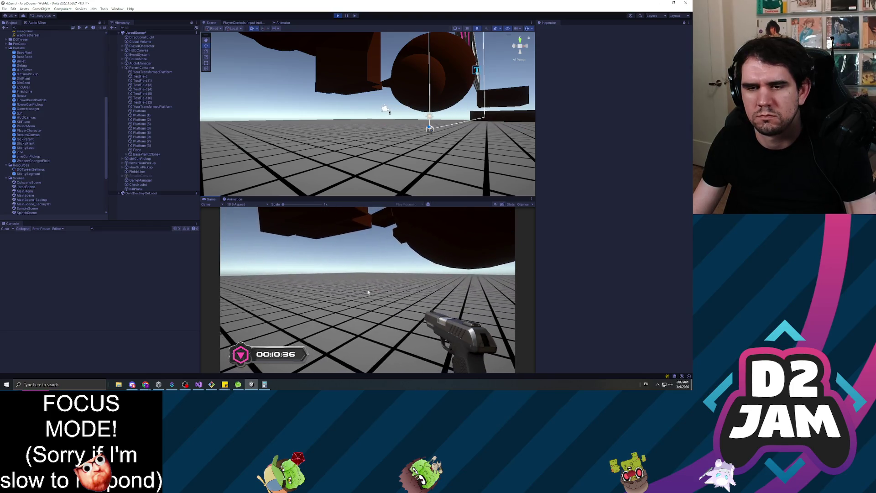
key(Escape)
Step: Inspect the Checkpoint object's components, resume, and stop the playtest
click(139, 185)
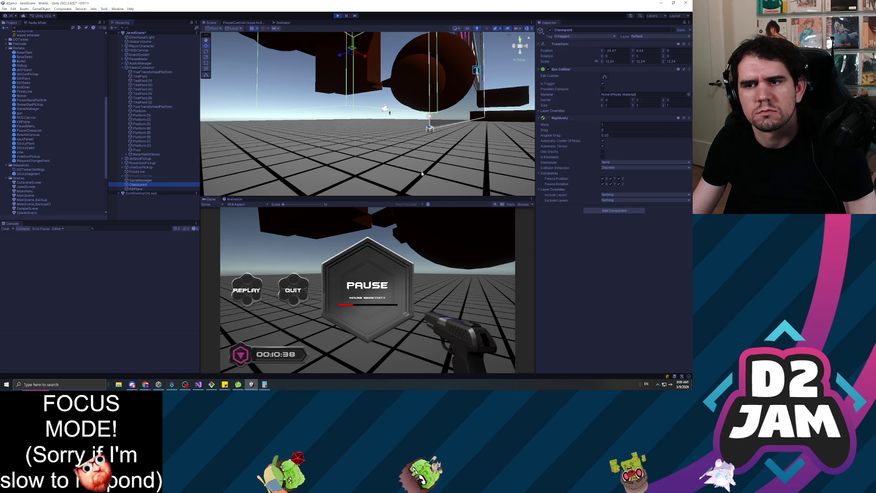
key(Escape)
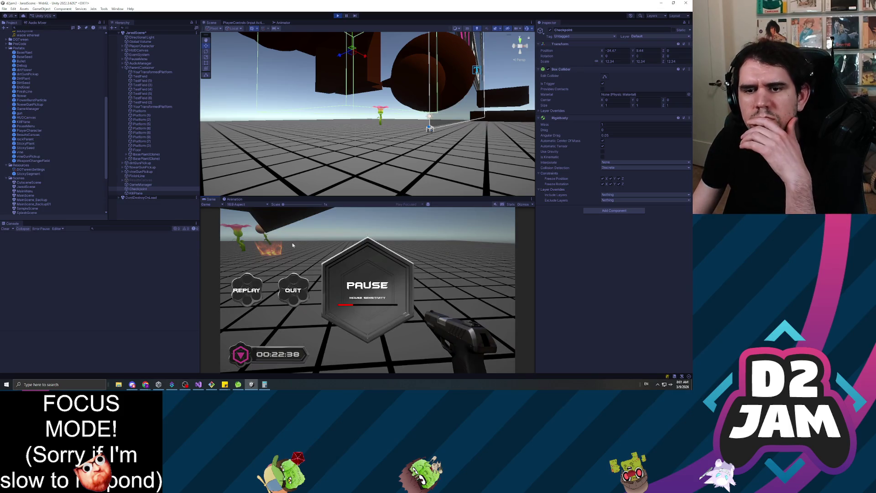
click(338, 16)
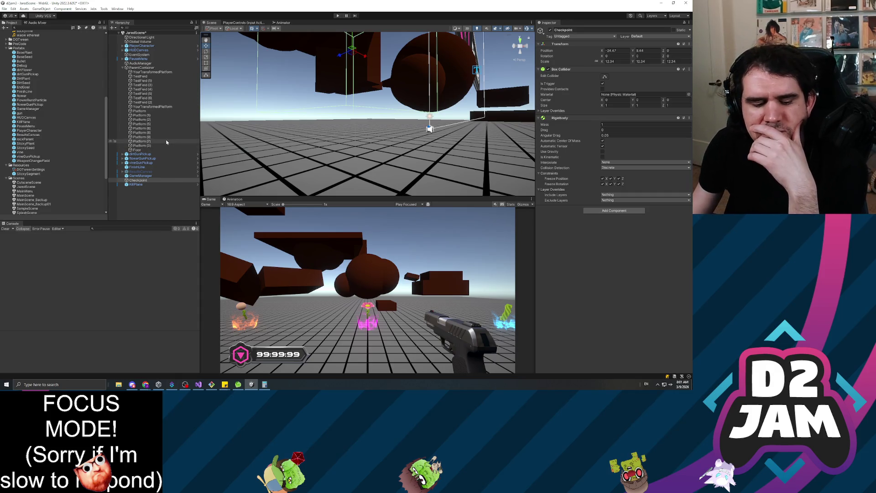
Step: Attach the Checkpoint script to the Checkpoint object
click(146, 149)
click(144, 176)
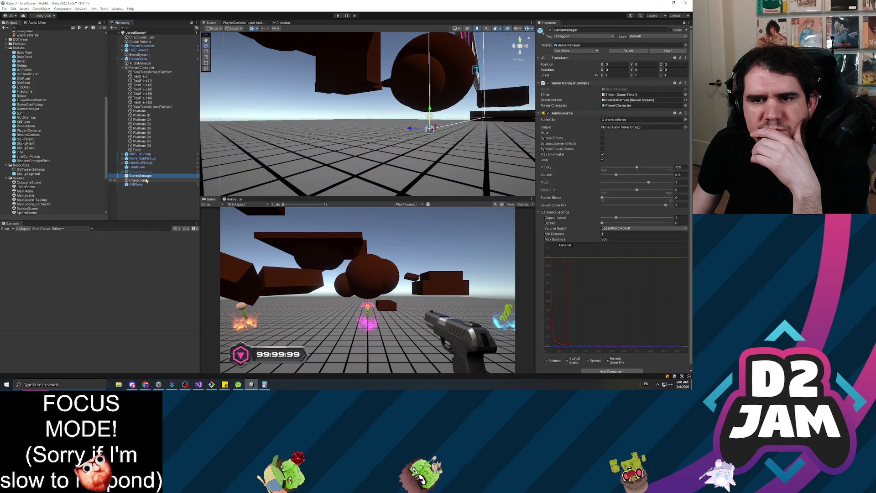
click(146, 180)
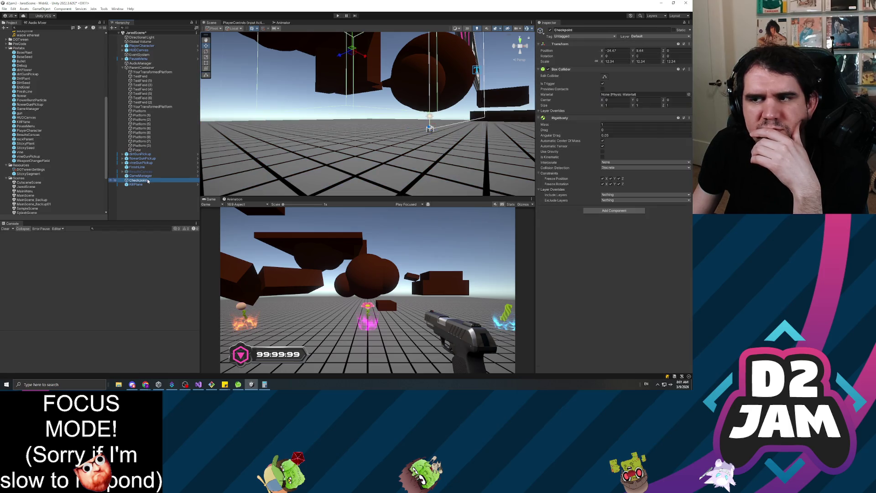
click(616, 211)
text(check)
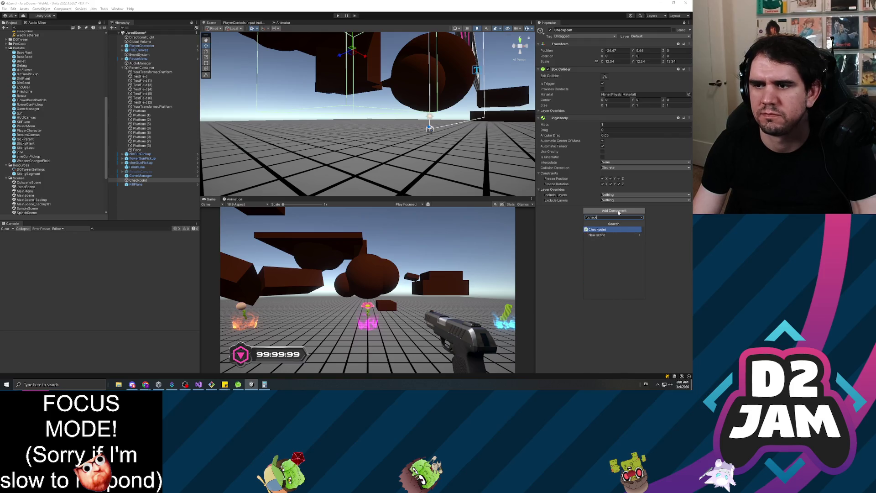
key(Return)
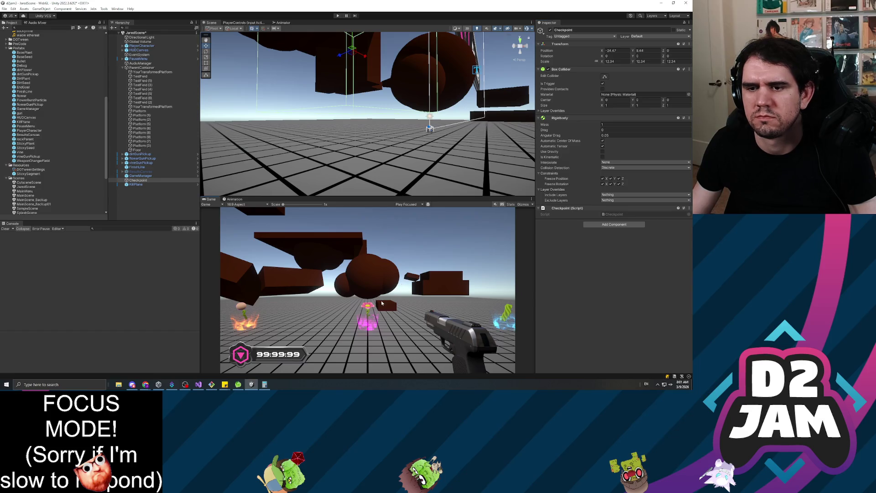
Step: Make KillPlane a prefab by dragging it into the Prefabs folder
click(137, 184)
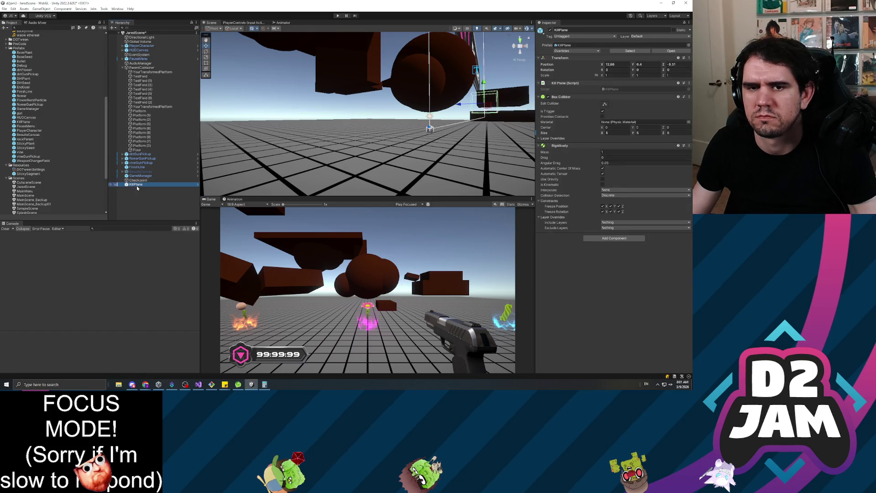
click(141, 177)
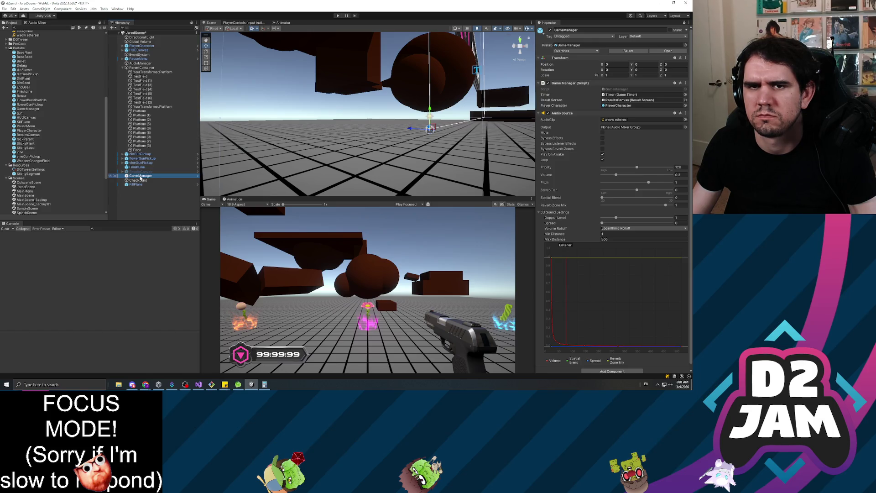
click(156, 210)
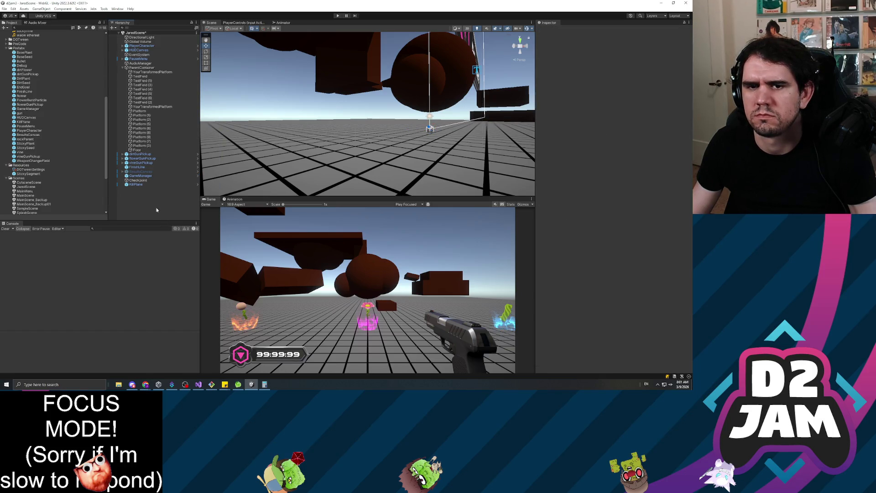
mouse_move(137, 185)
mouse_down()
mouse_move(137, 165)
mouse_move(9, 51)
mouse_up()
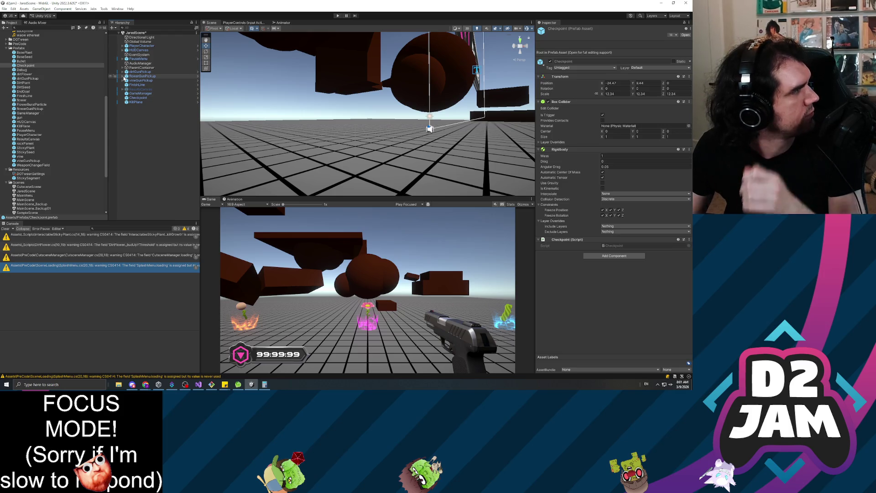
Step: Start playing the scene and walk the player under the overhead blocks and around the level
click(145, 144)
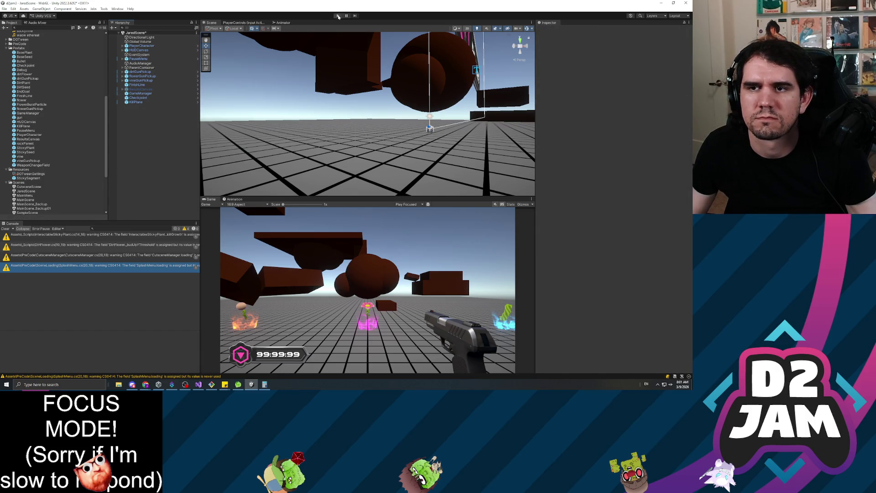
click(338, 16)
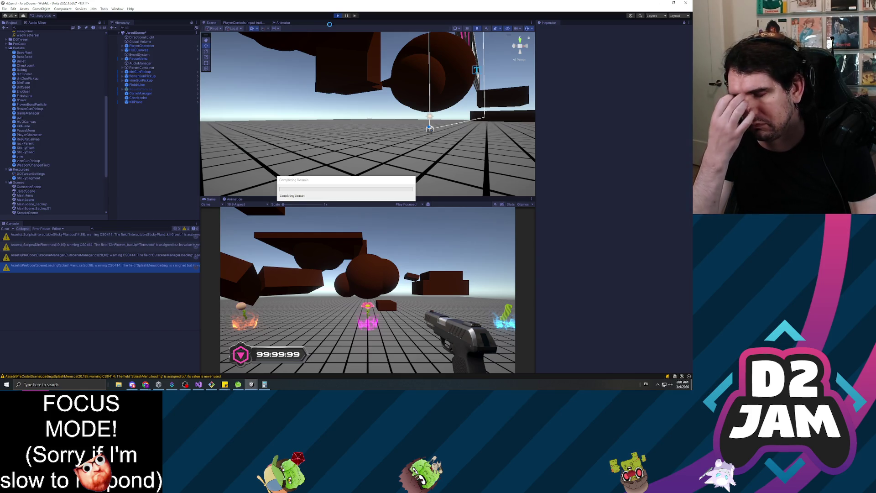
click(341, 330)
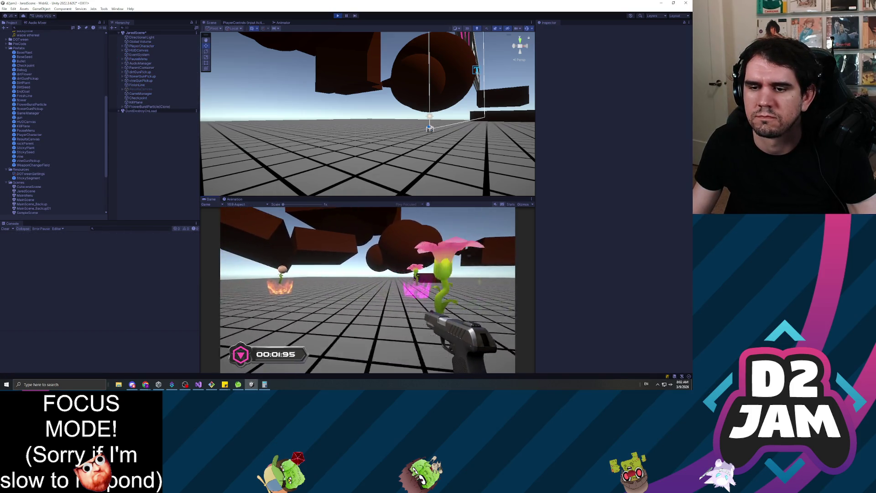
key(w)
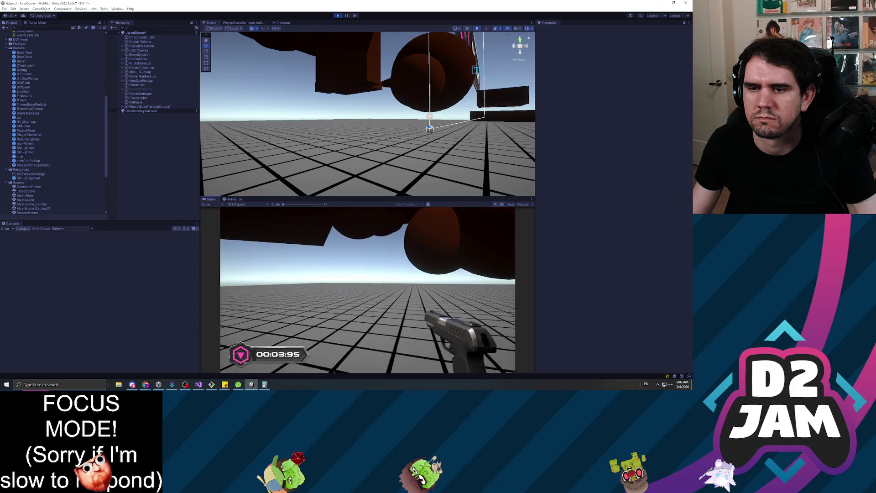
key(w)
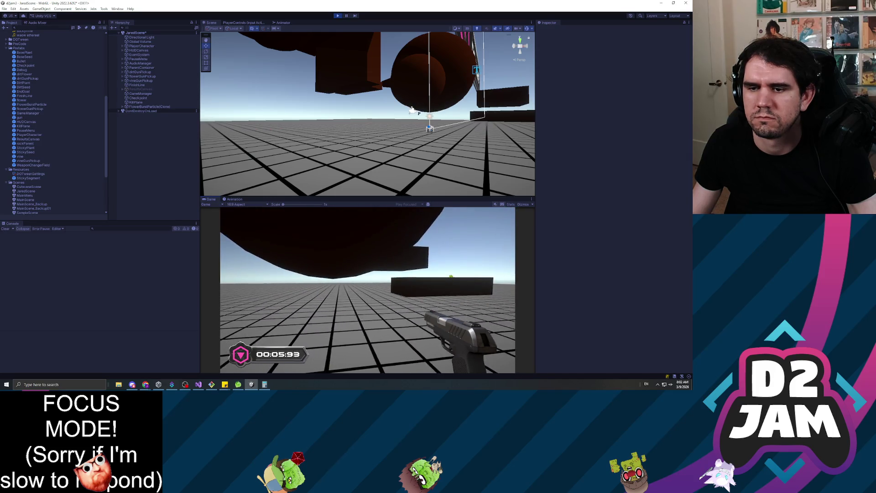
key(w)
key(w)
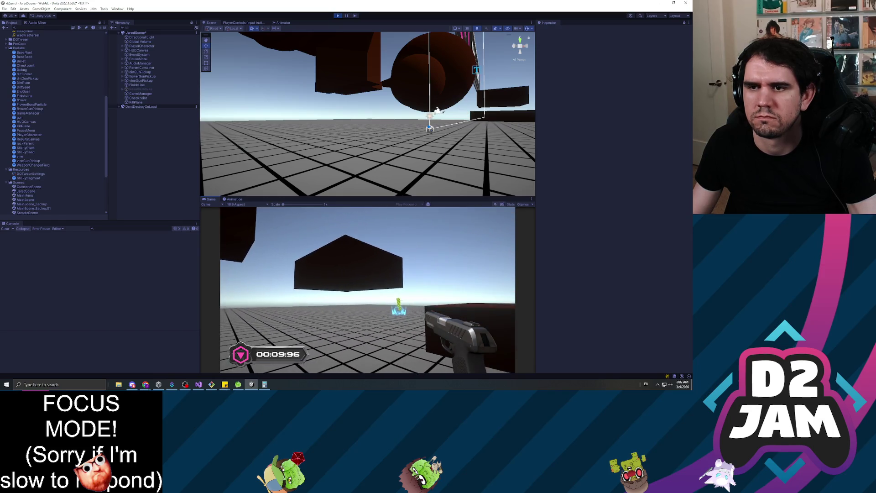
Step: Pause the game, inspect the Checkpoint object's components, and stop play mode
key(Escape)
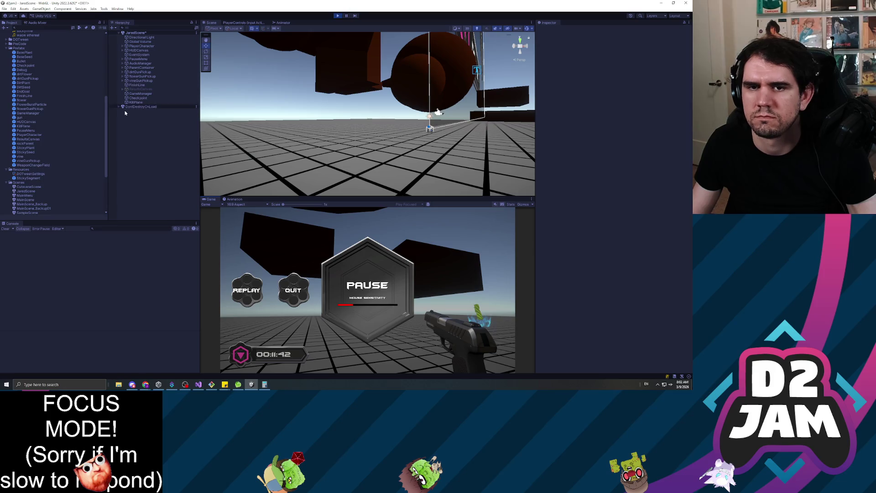
click(137, 98)
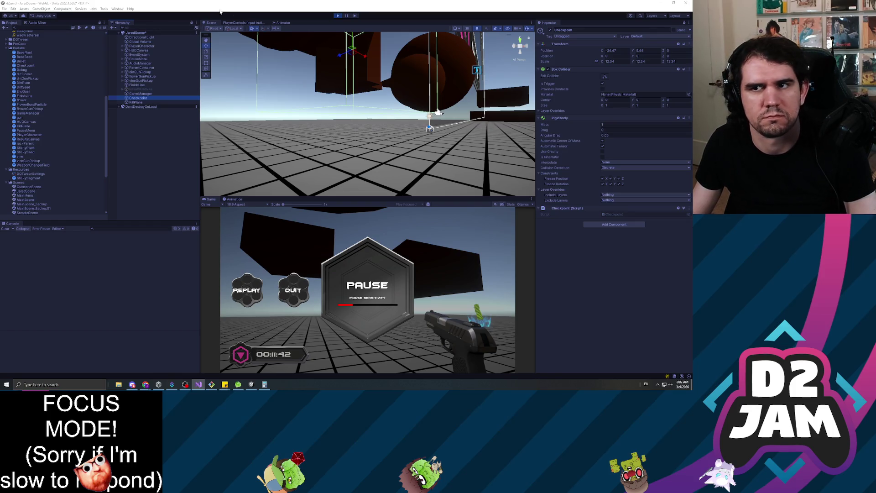
click(338, 16)
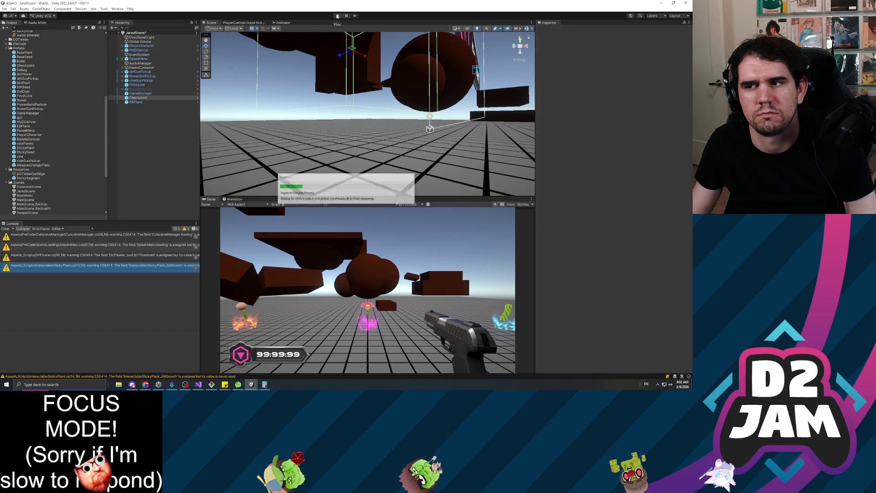
Step: Play the scene until the Respawn Point position is logged, then pause and stop
click(337, 15)
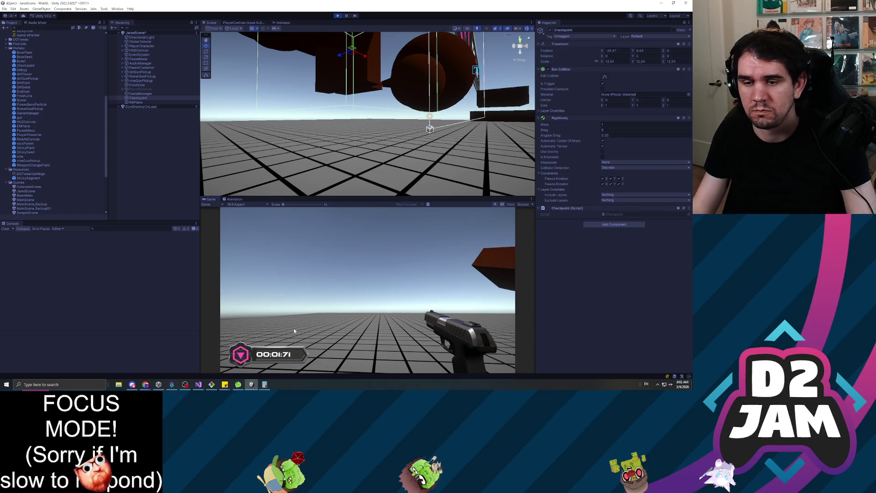
click(294, 331)
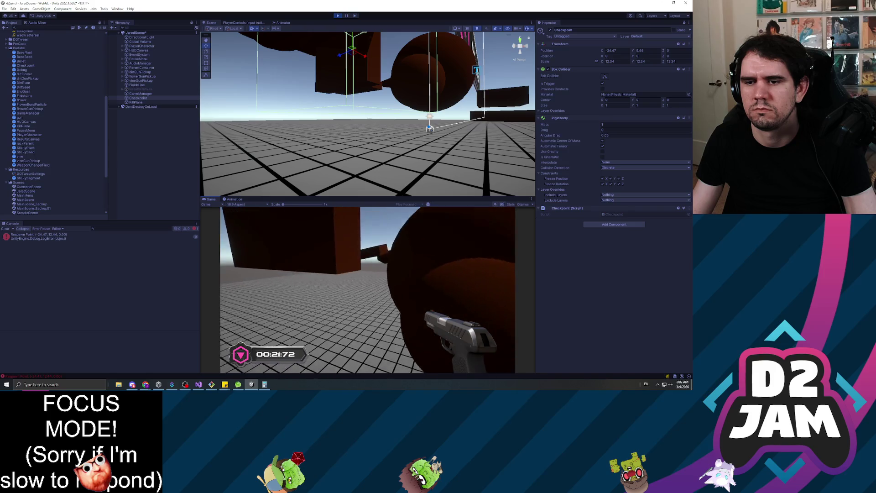
key(Escape)
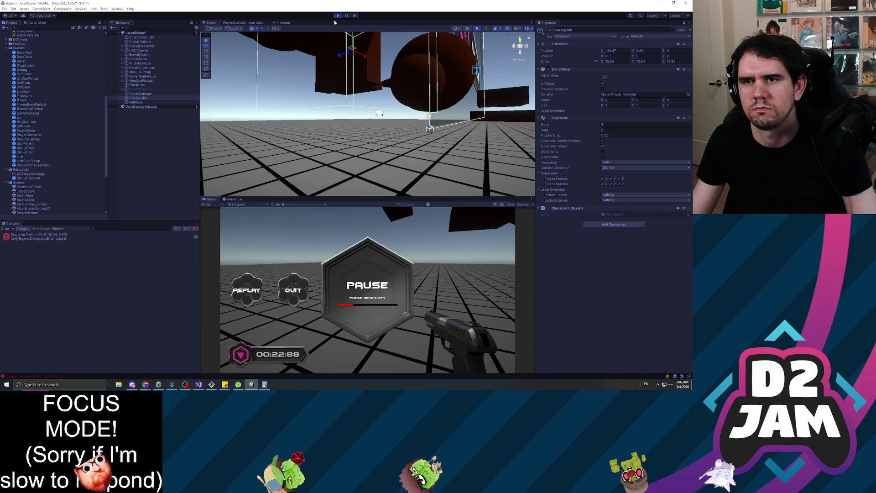
click(338, 16)
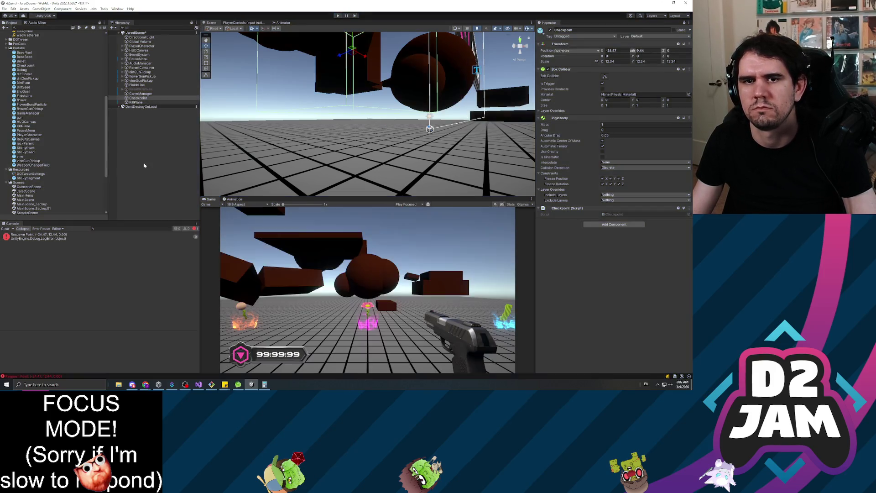
Step: Check the Checkpoint prefab's Overrides list, then deselect the object
click(138, 98)
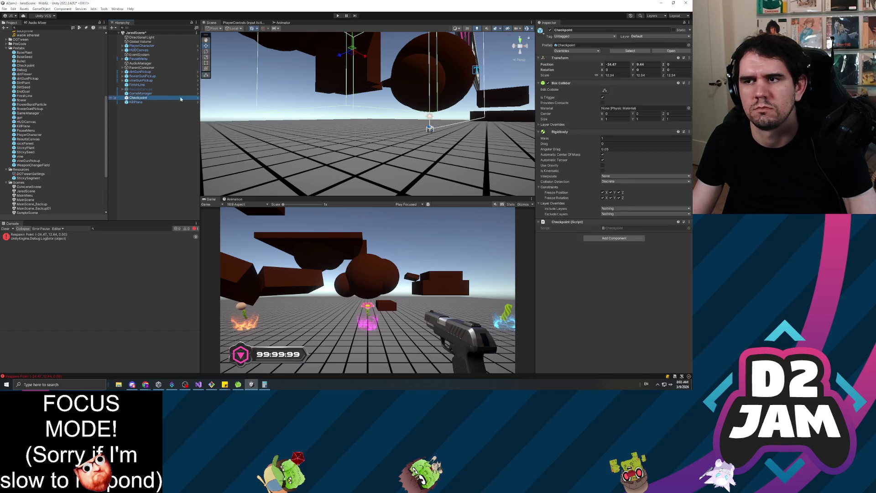
click(588, 51)
click(155, 137)
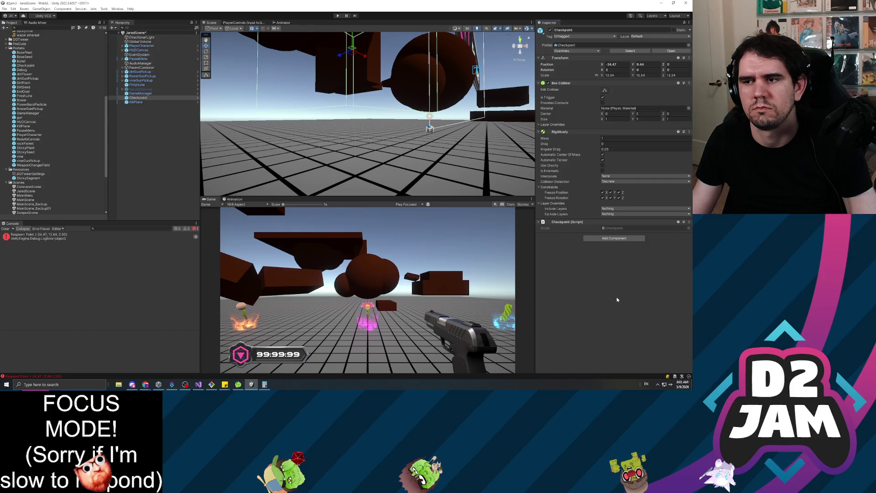
click(156, 137)
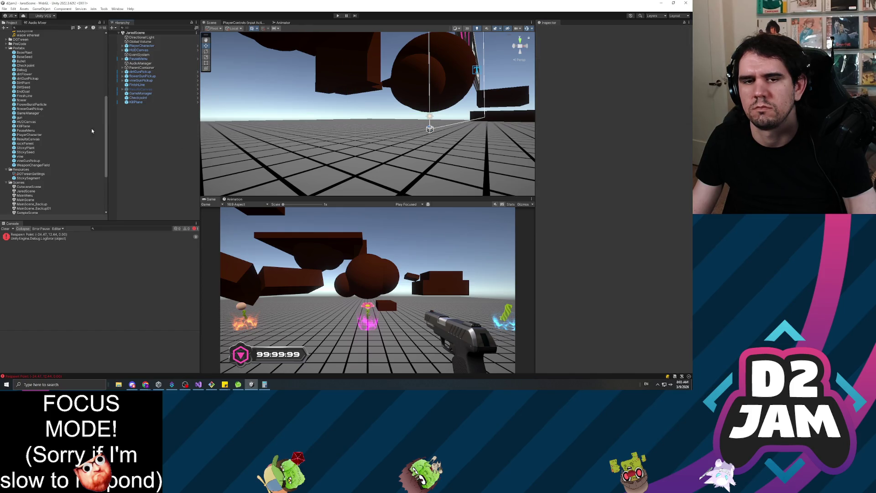
scroll(92, 131, down, 5)
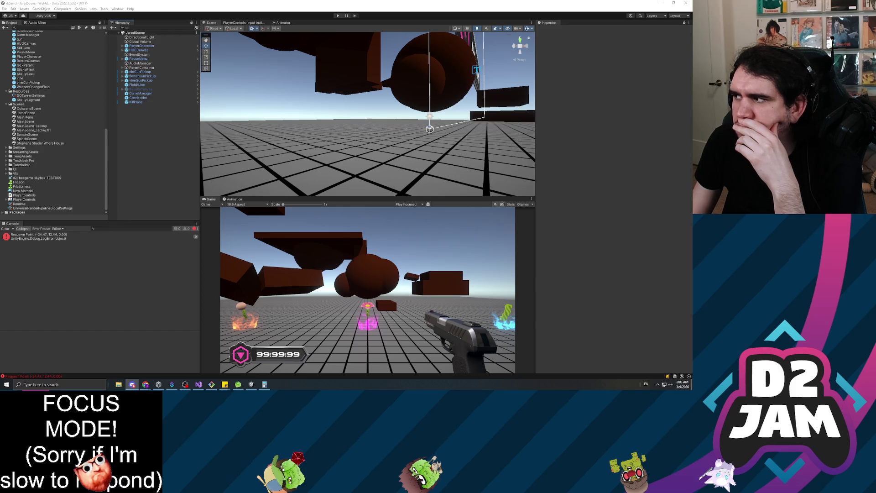
Step: Clear the Respawn Point log from the console, briefly visiting Discord and returning
click(317, 319)
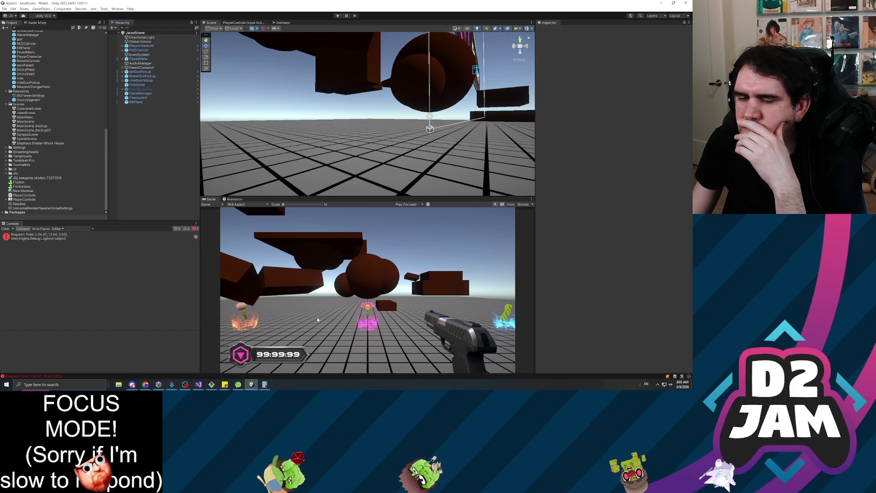
click(6, 228)
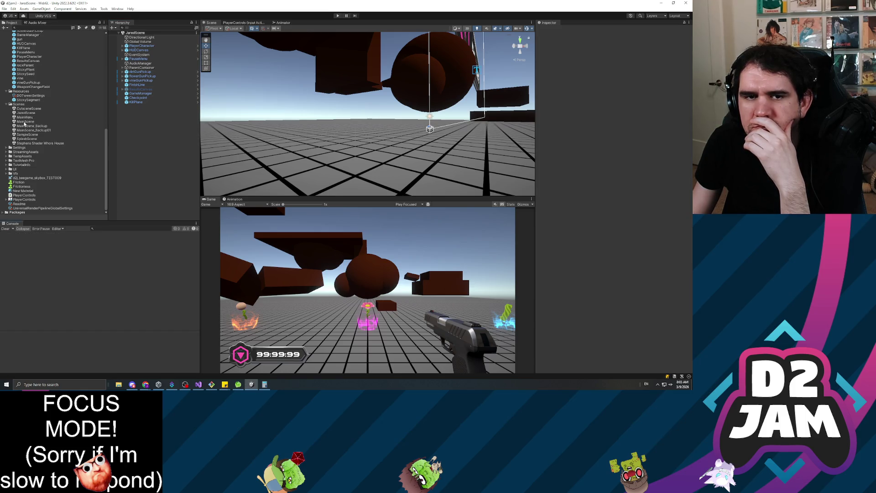
key(alt+Tab)
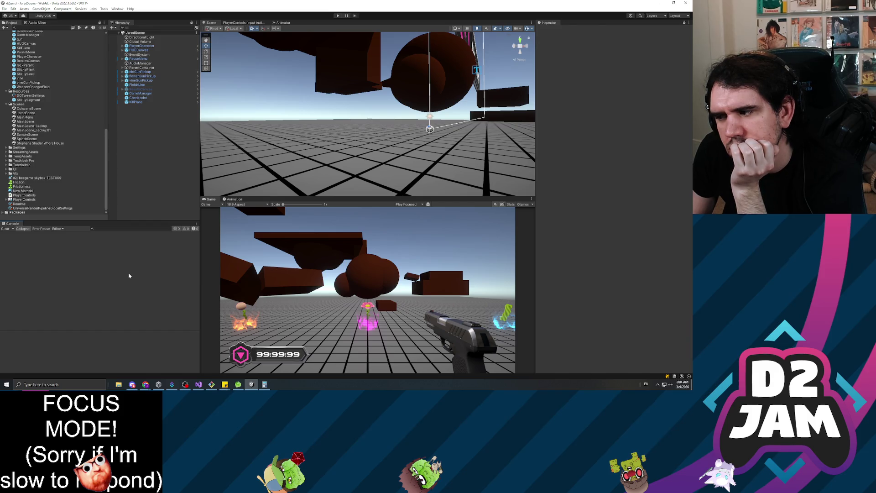
key(alt+Tab)
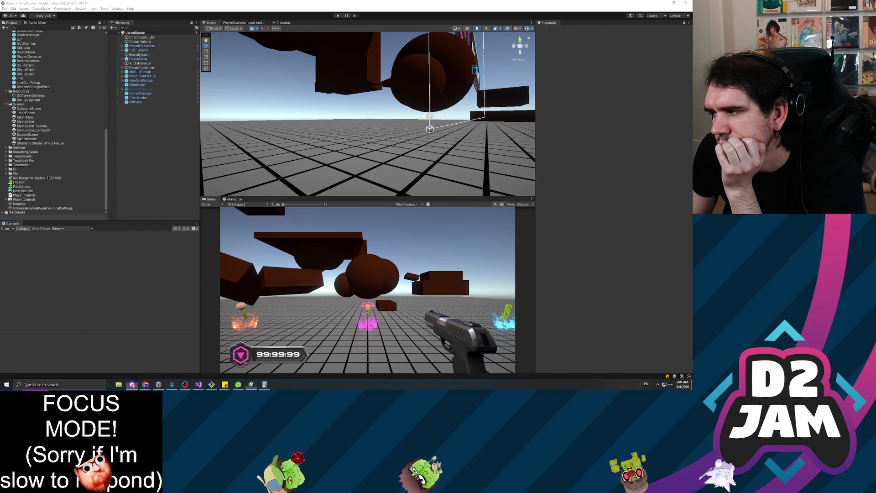
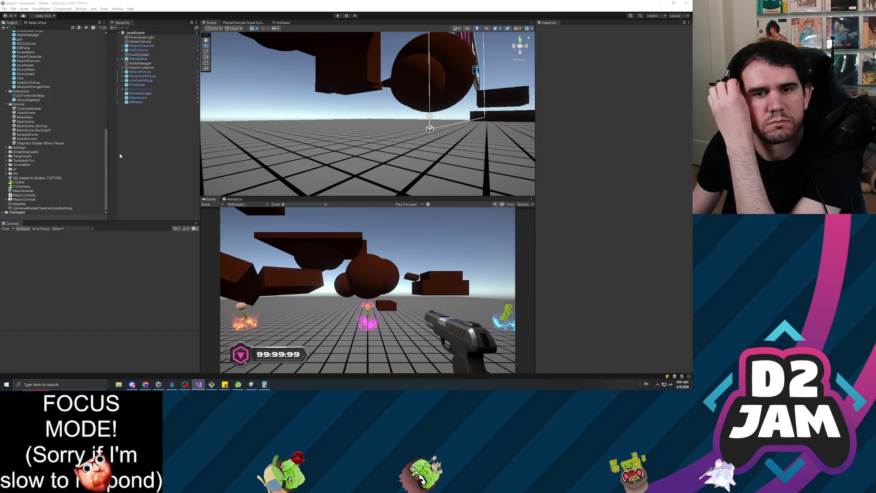
Step: Open MainScene and drag a Checkpoint prefab instance from the Prefabs folder into its Hierarchy
click(28, 122)
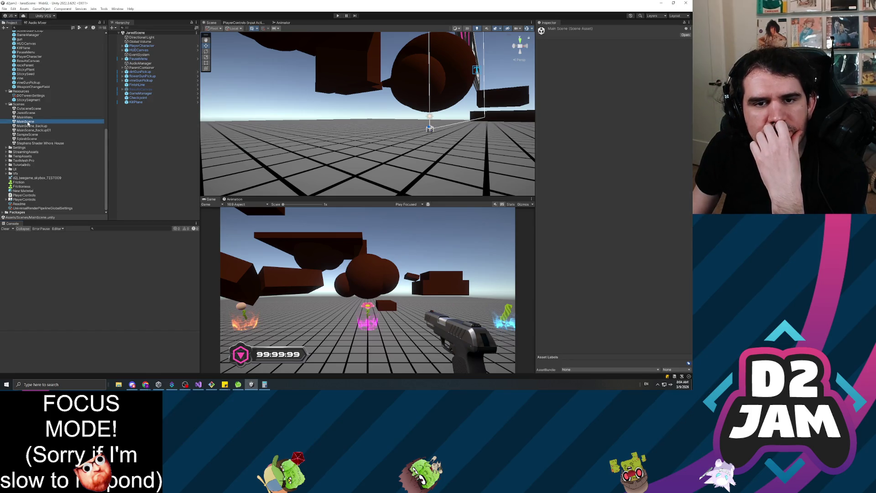
double_click(31, 124)
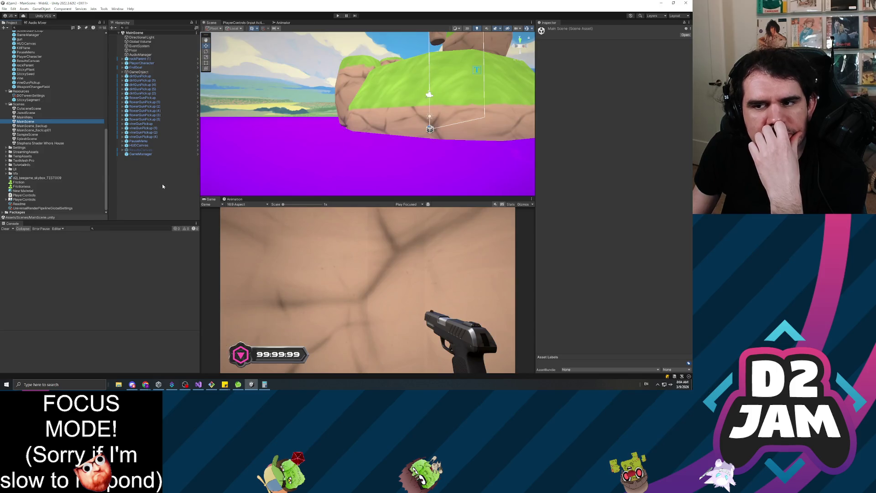
click(149, 155)
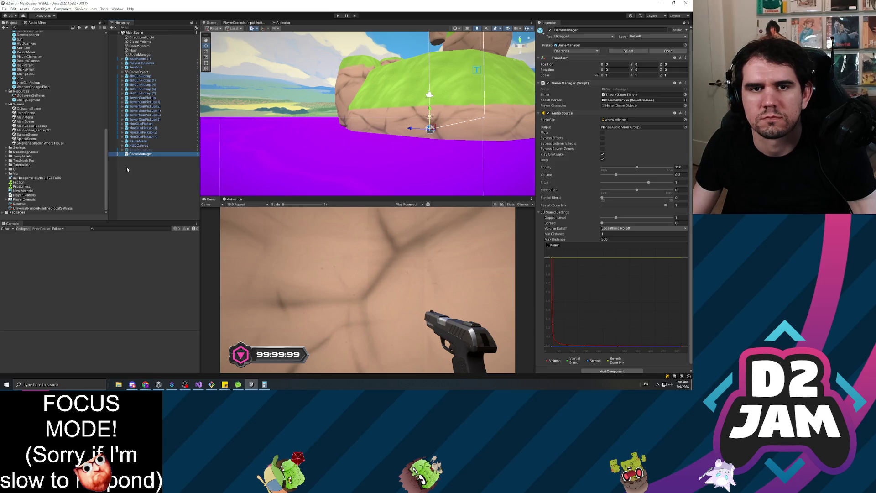
scroll(56, 119, up, 3)
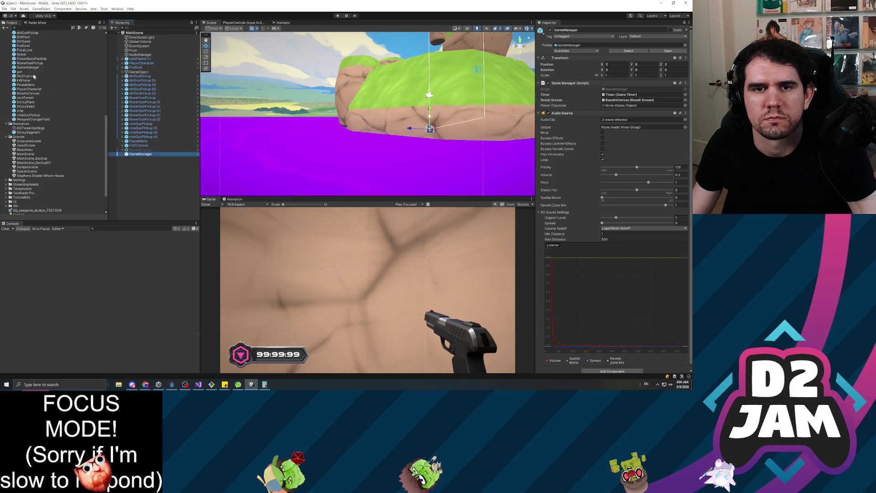
scroll(34, 115, up, 5)
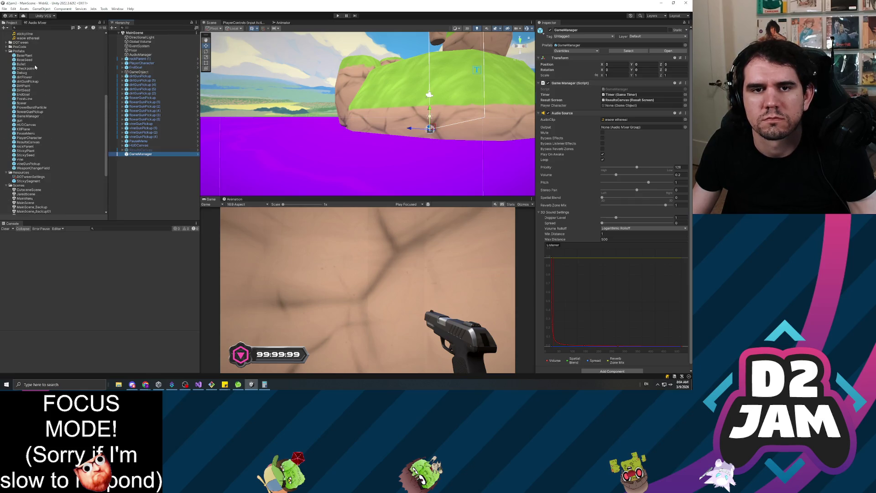
drag(153, 183, 160, 177)
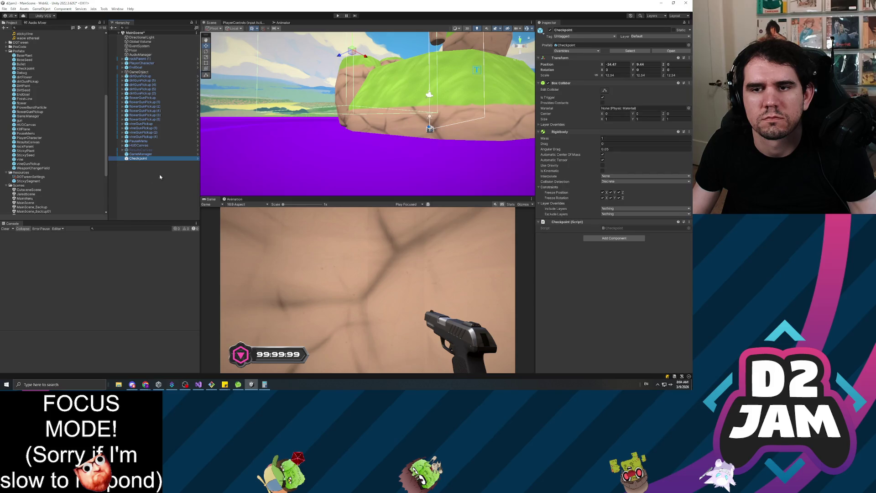
Step: Place the Checkpoint at X 0, Z 0, raised to Y 12.43, scaled 10.18 × 5 × 13.85
scroll(262, 118, down, 5)
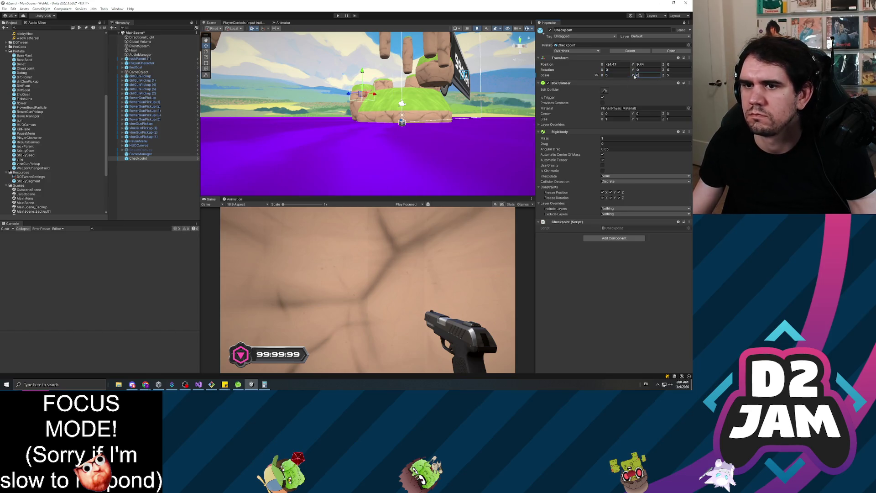
key(Tab)
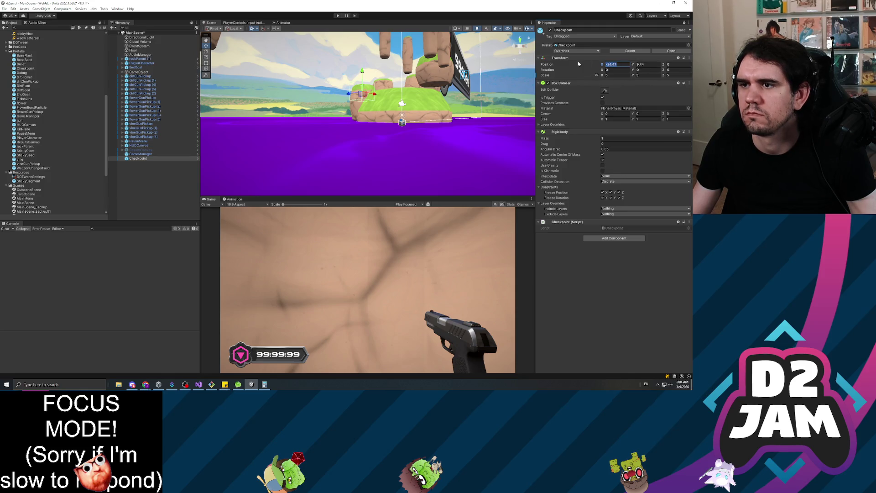
text(0)
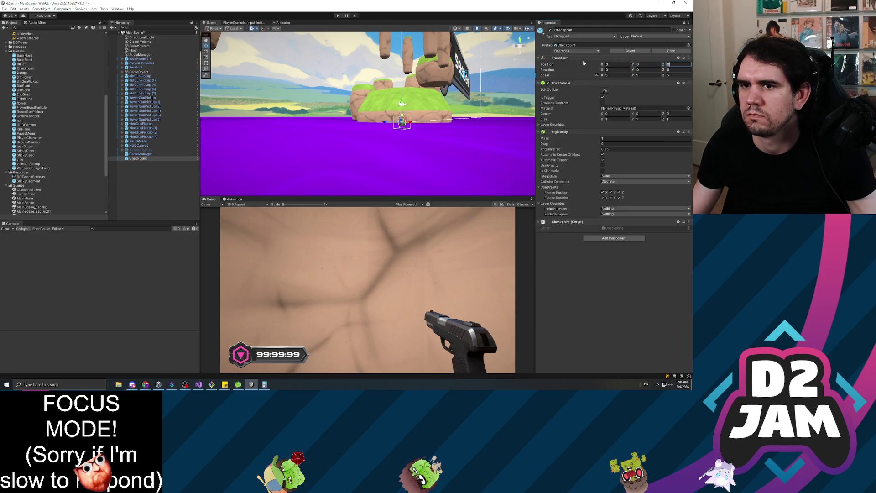
double_click(145, 156)
mouse_move(365, 110)
mouse_down()
mouse_move(385, 101)
mouse_move(405, 126)
mouse_up()
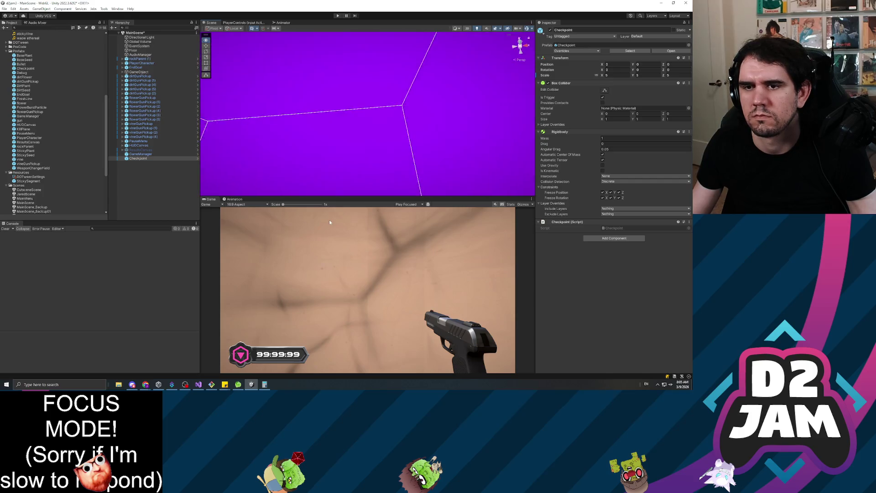
double_click(146, 159)
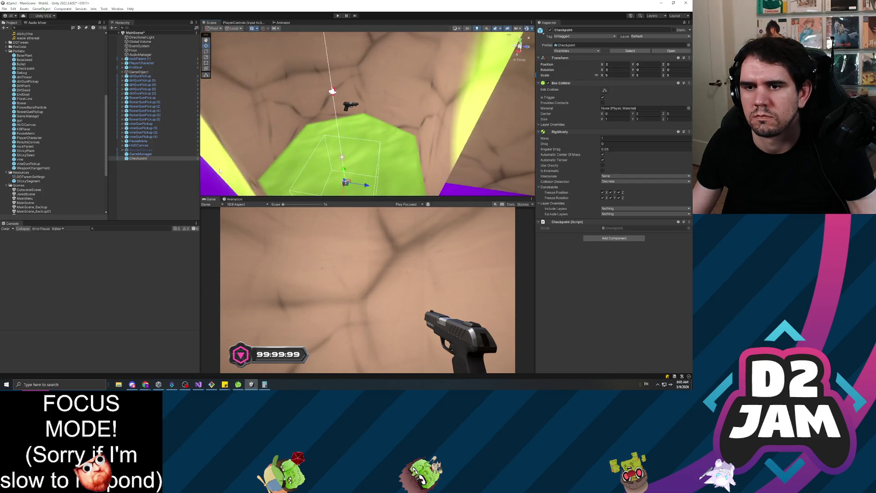
text(4.27)
mouse_move(346, 105)
mouse_down()
mouse_move(365, 120)
mouse_move(373, 177)
mouse_move(525, 234)
mouse_move(407, 220)
mouse_move(420, 234)
mouse_up()
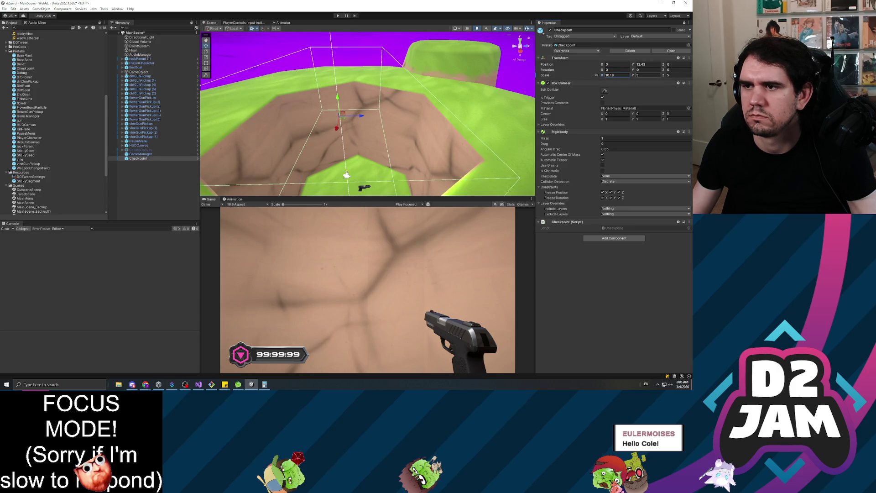
mouse_move(231, 121)
mouse_down()
mouse_move(151, 120)
mouse_move(127, 103)
mouse_up()
mouse_move(528, 116)
mouse_down()
mouse_move(263, 123)
mouse_move(386, 56)
mouse_move(270, 15)
mouse_move(121, 87)
mouse_move(38, 62)
mouse_move(134, 130)
mouse_up()
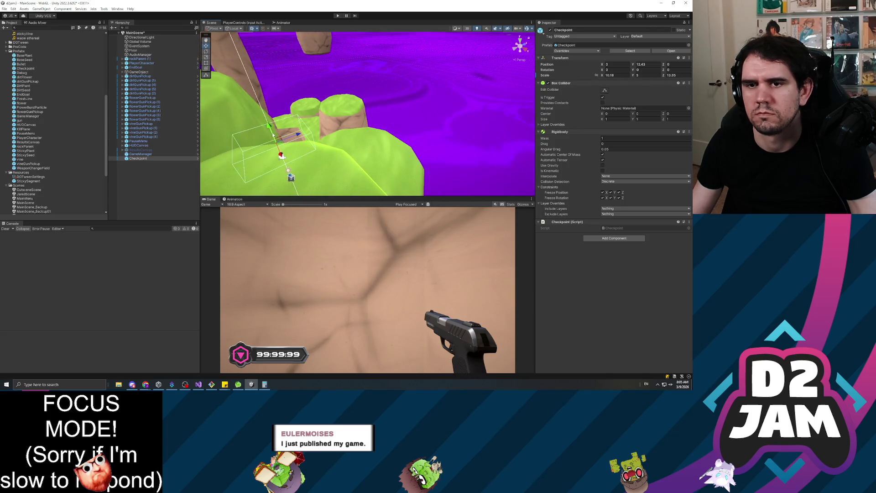
click(138, 158)
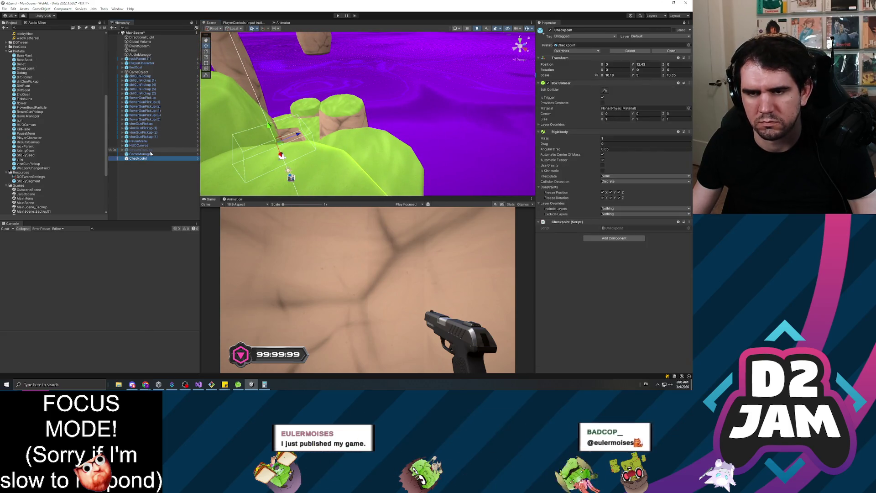
Step: Duplicate the Checkpoint as Checkpoint (1) and move it onto the rock pillars at X 19.72, Y 30.21, Z -7.52
key(ctrl+d)
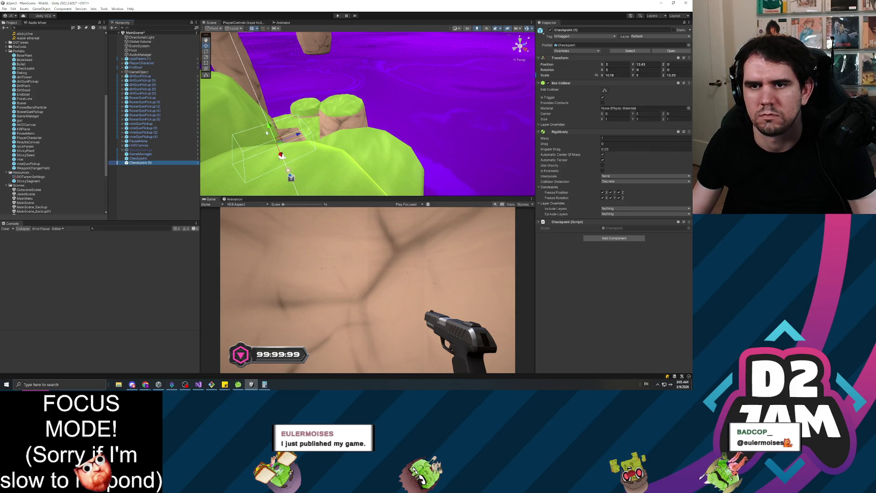
mouse_move(335, 71)
mouse_down()
mouse_move(300, 51)
mouse_move(377, 61)
mouse_up()
mouse_move(232, 95)
mouse_down()
mouse_move(302, 63)
mouse_move(262, 68)
mouse_move(311, 84)
mouse_move(342, 72)
mouse_up()
drag(288, 73, 302, 74)
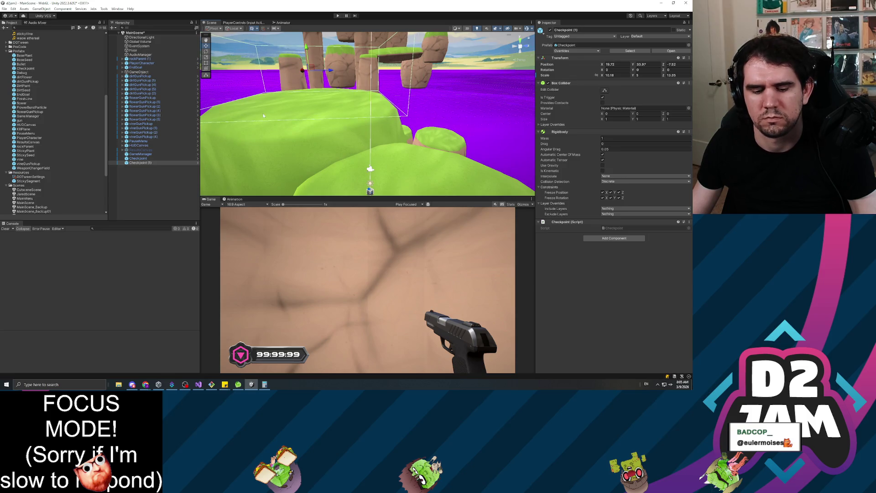
drag(340, 136, 341, 94)
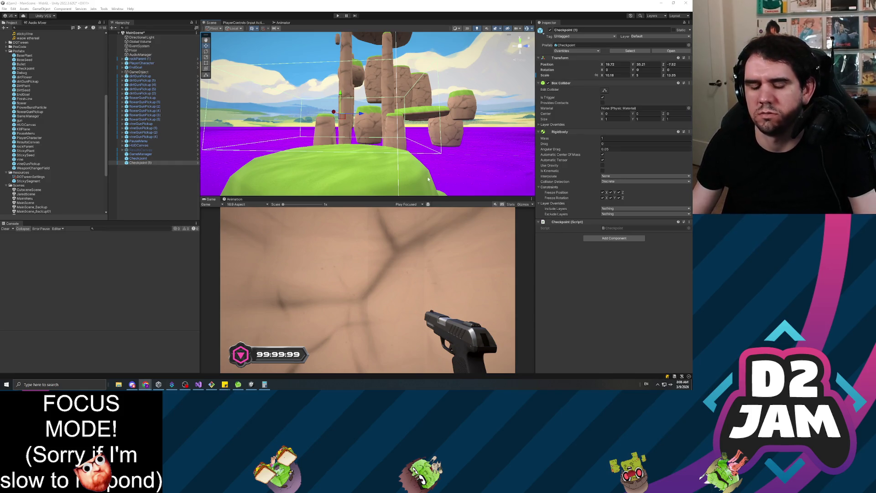
mouse_move(462, 191)
mouse_down()
mouse_move(455, 144)
mouse_move(497, 147)
mouse_move(530, 165)
mouse_up()
key(f)
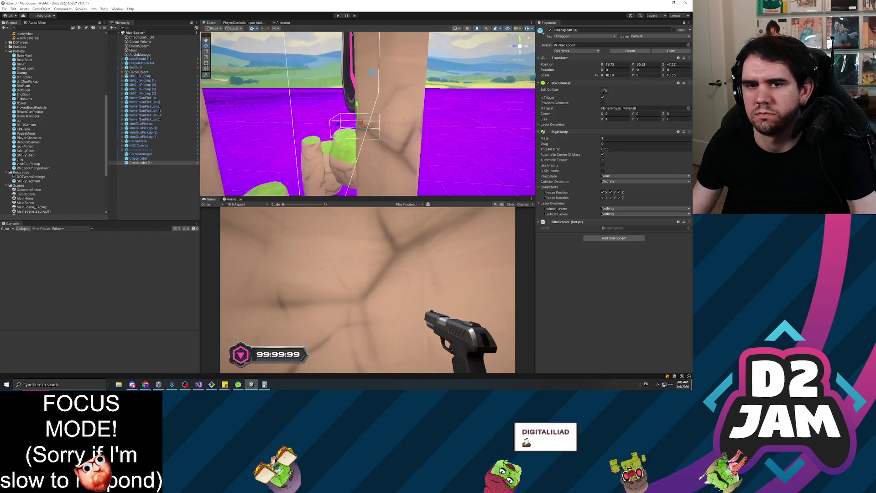
click(140, 159)
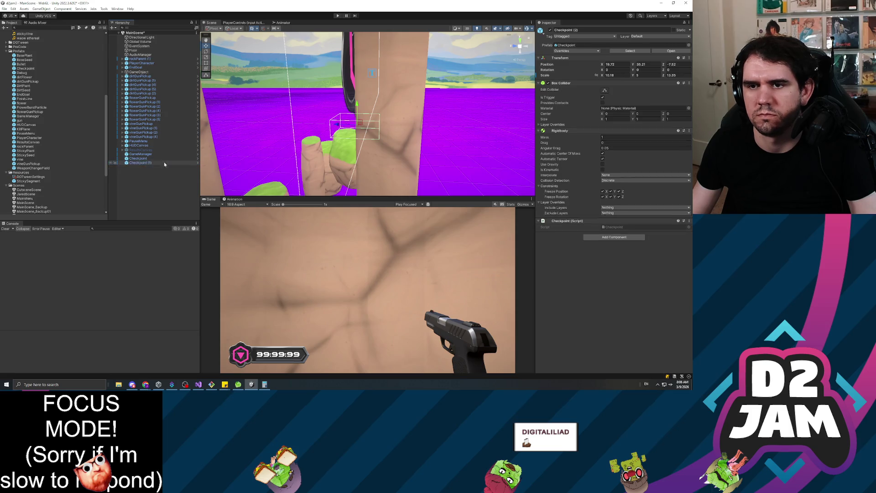
Step: Duplicate the Checkpoint as Checkpoint (2) and set it on another rock pillar at Y 45.89
key(ctrl+d)
key(f)
drag(355, 139, 402, 143)
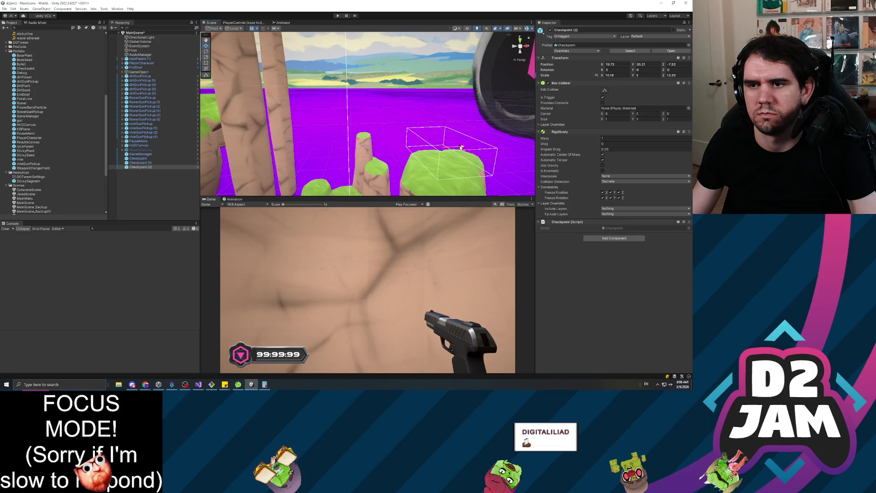
drag(225, 149, 254, 150)
key(f)
drag(376, 132, 371, 75)
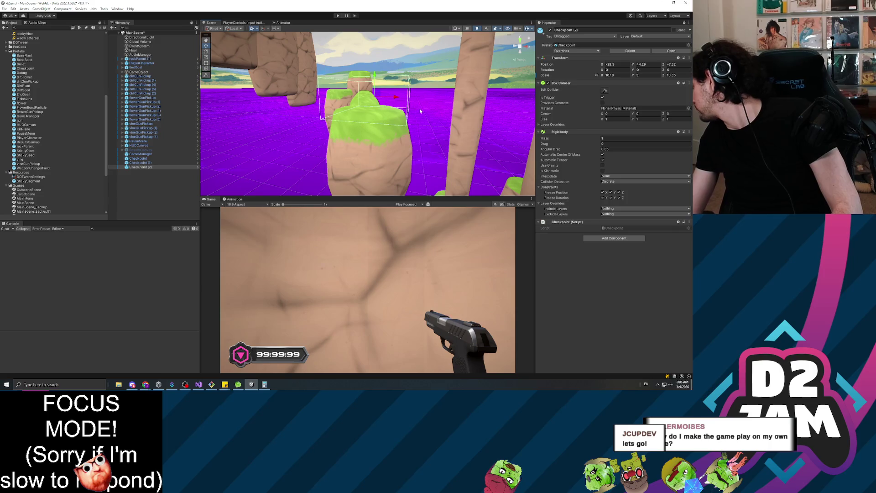
mouse_move(420, 108)
mouse_down()
mouse_move(408, 138)
mouse_move(211, 142)
mouse_move(274, 124)
mouse_up()
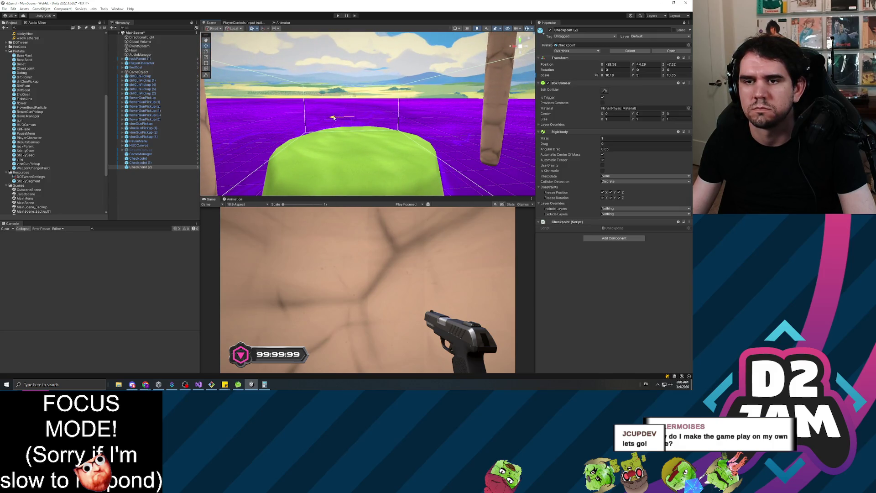
drag(274, 124, 526, 133)
mouse_move(339, 125)
mouse_down()
mouse_move(368, 58)
mouse_move(316, 75)
mouse_move(290, 30)
mouse_move(228, 91)
mouse_move(112, 158)
mouse_up()
drag(184, 164, 204, 144)
Step: Raise Checkpoint (3) onto the tall rock column near X -69.75, Y 76.14, Z 34.88
click(152, 167)
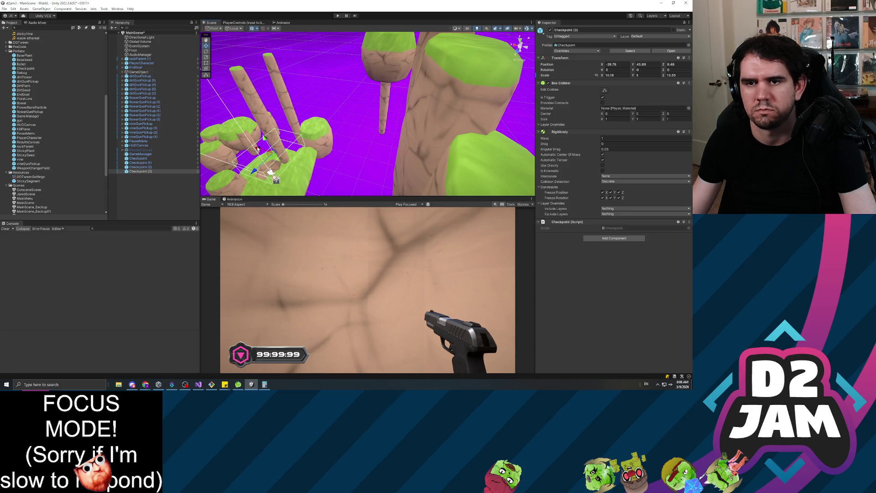
mouse_move(492, 179)
mouse_down()
mouse_move(290, 180)
mouse_move(325, 133)
mouse_move(258, 172)
mouse_move(122, 149)
mouse_up()
mouse_move(464, 133)
mouse_down()
mouse_move(329, 157)
mouse_move(379, 169)
mouse_up()
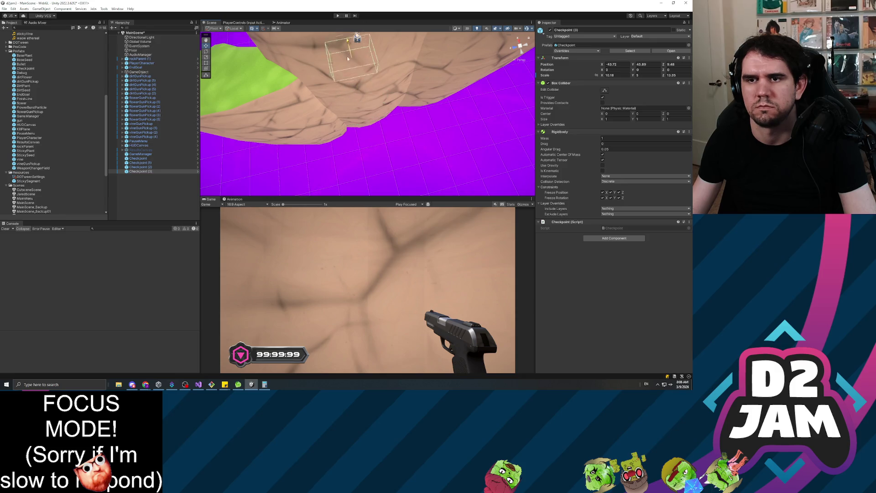
drag(365, 108, 368, 76)
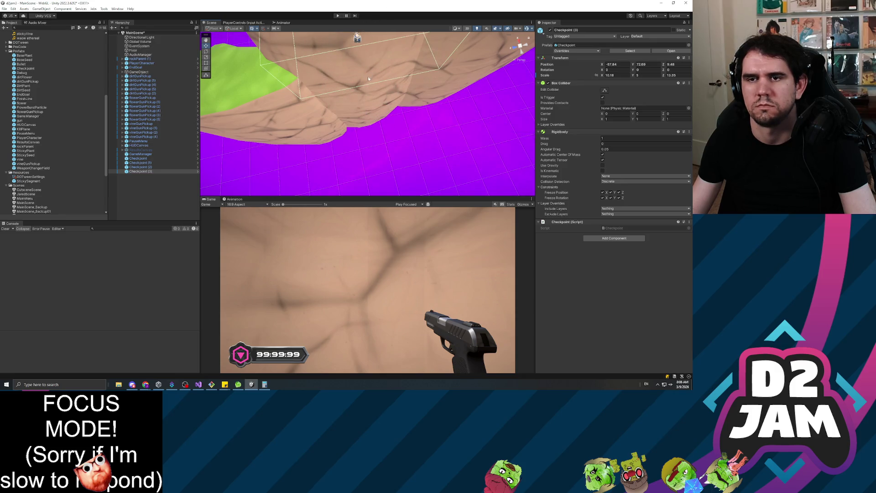
key(f)
drag(438, 55, 387, 130)
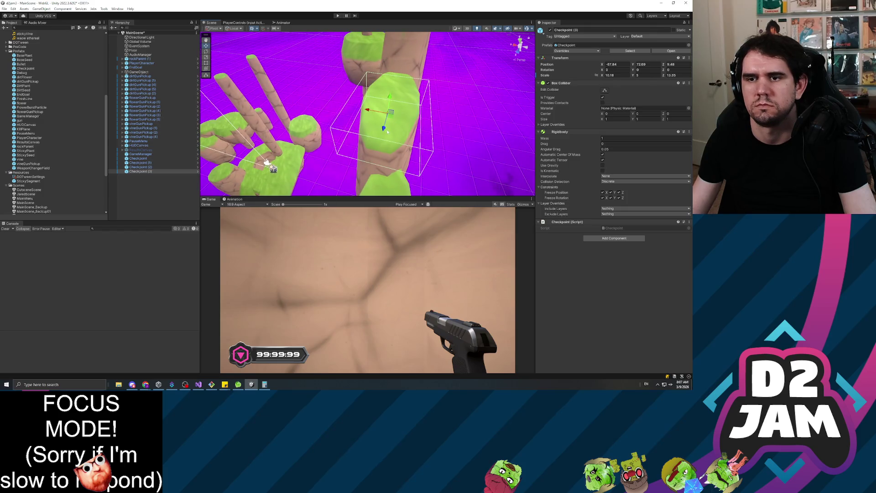
drag(400, 163, 256, 114)
mouse_move(130, 105)
mouse_down()
mouse_move(183, 142)
mouse_move(300, 189)
mouse_move(325, 137)
mouse_up()
scroll(399, 160, up, 5)
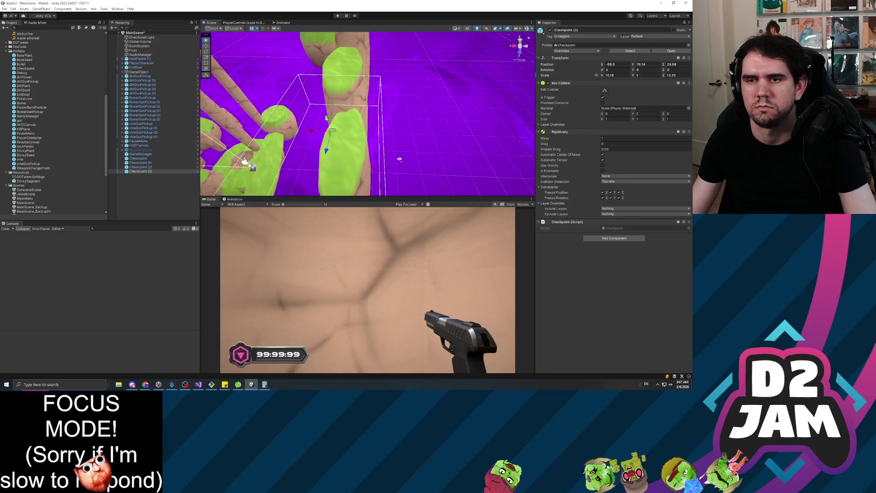
mouse_move(399, 160)
mouse_down()
mouse_move(414, 158)
mouse_move(284, 133)
mouse_move(301, 139)
mouse_move(253, 116)
mouse_move(400, 139)
mouse_move(374, 117)
mouse_up()
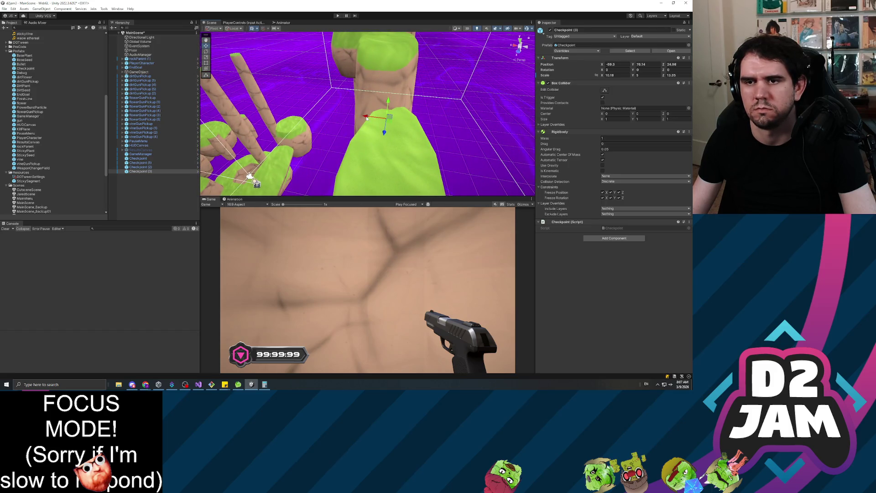
drag(429, 119, 438, 76)
mouse_move(410, 125)
mouse_down()
mouse_move(362, 99)
mouse_move(244, 73)
mouse_move(230, 51)
mouse_move(320, 174)
mouse_move(329, 100)
mouse_move(333, 184)
mouse_move(366, 186)
mouse_move(371, 172)
mouse_move(364, 160)
mouse_move(324, 179)
mouse_up()
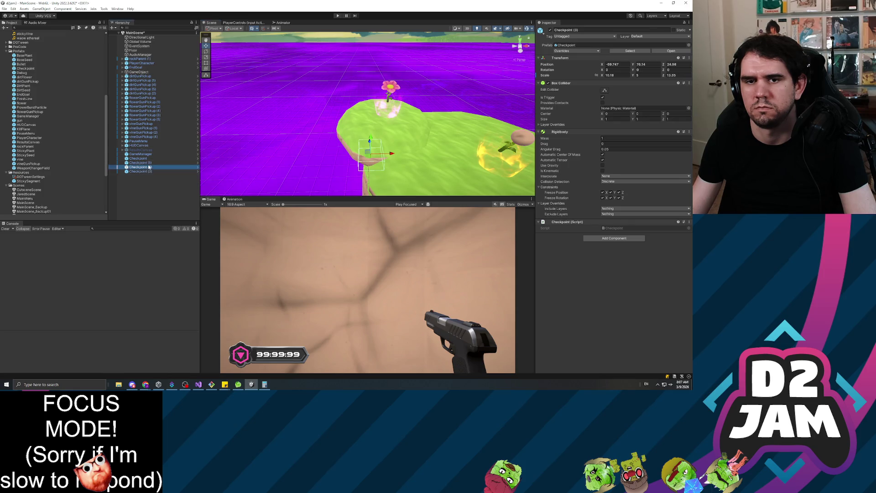
Step: Duplicate Checkpoint (3) as Checkpoint (4) and slide it along the X axis
key(ctrl+d)
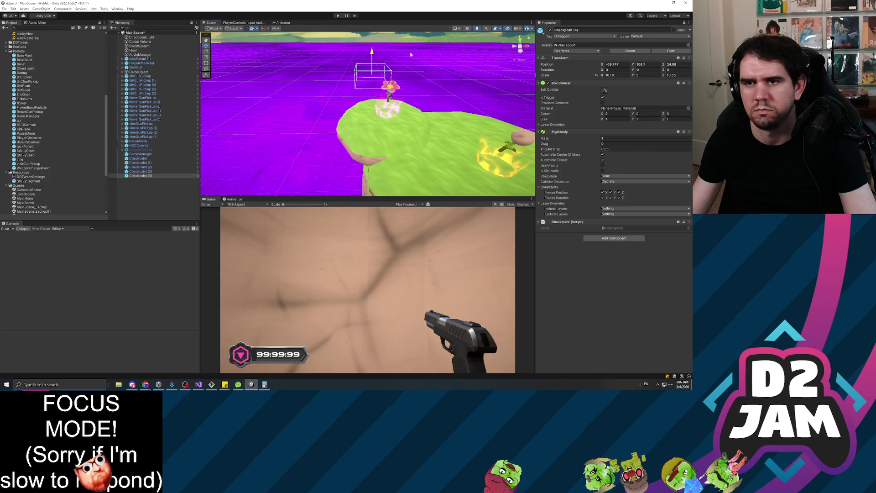
drag(390, 82, 493, 89)
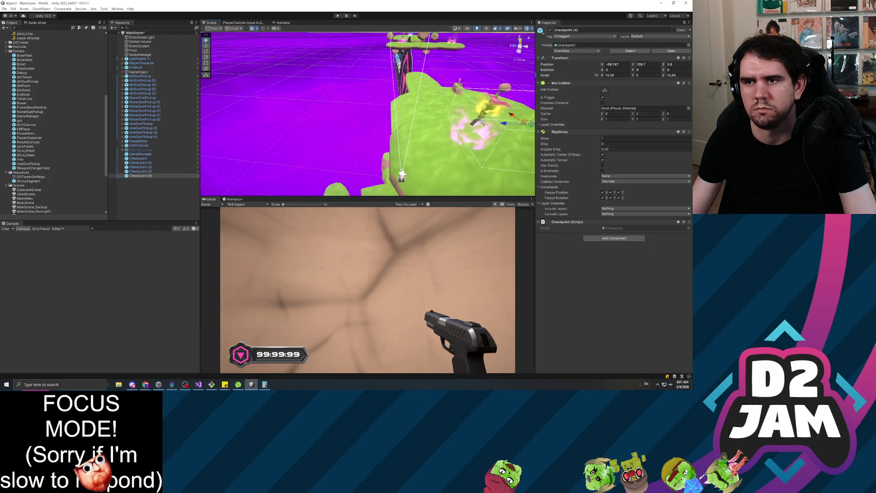
key(f)
drag(510, 117, 438, 127)
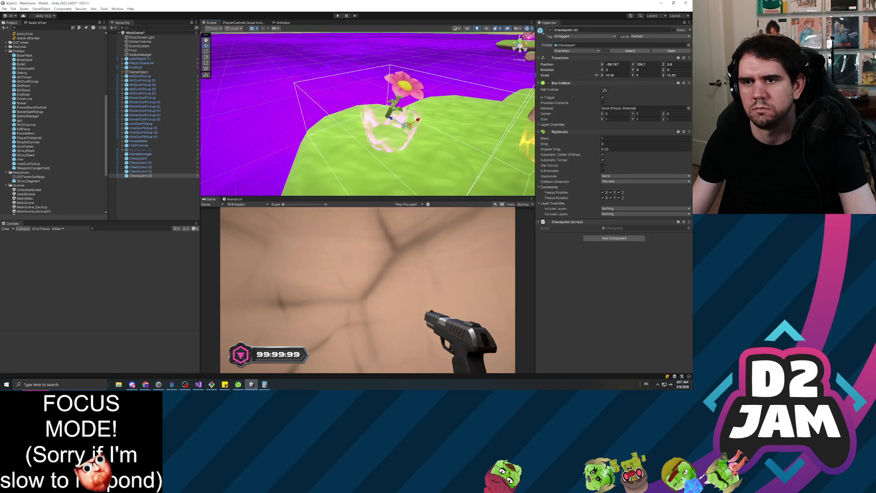
mouse_move(510, 152)
mouse_down()
mouse_move(402, 173)
mouse_move(320, 177)
mouse_move(347, 187)
mouse_up()
mouse_move(374, 158)
mouse_down()
mouse_move(421, 155)
mouse_move(433, 135)
mouse_up()
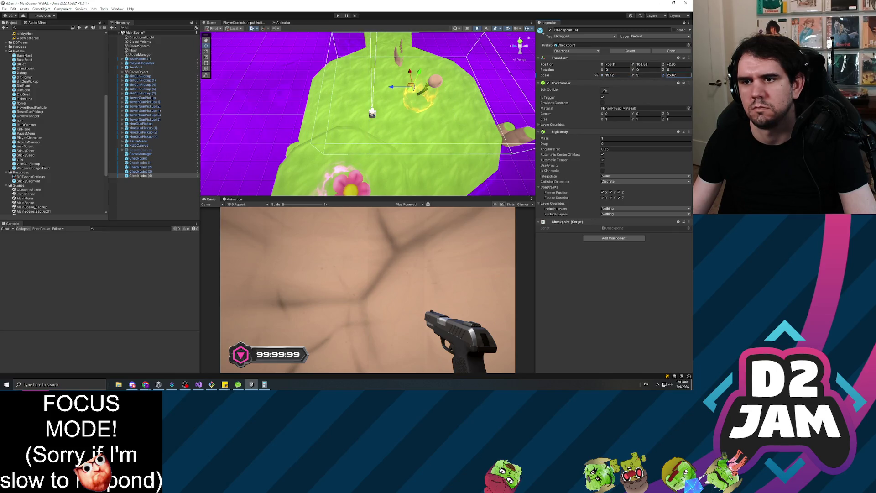
mouse_move(314, 129)
mouse_down()
mouse_move(336, 87)
mouse_move(253, 44)
mouse_up()
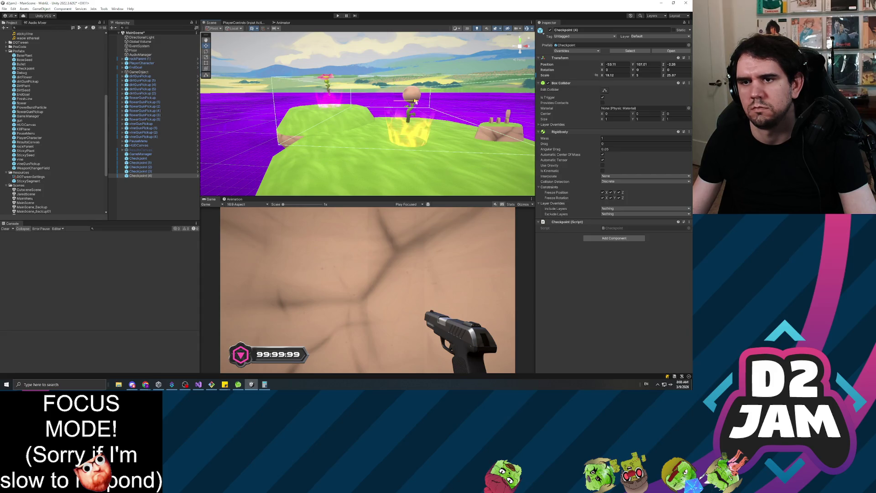
drag(411, 101, 523, 107)
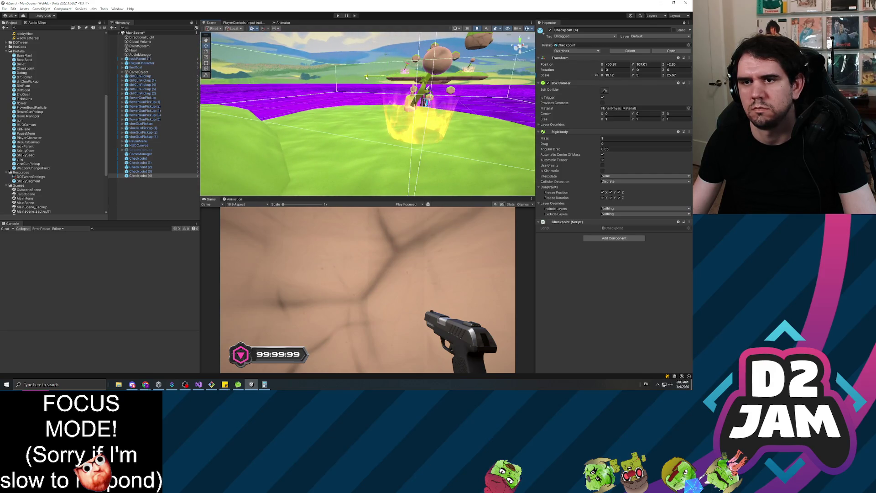
mouse_move(401, 87)
mouse_down()
mouse_move(447, 35)
mouse_move(336, 64)
mouse_move(245, 9)
mouse_up()
mouse_move(338, 122)
mouse_down()
mouse_move(396, 94)
mouse_move(608, 147)
mouse_move(438, 177)
mouse_move(447, 153)
mouse_move(401, 192)
mouse_move(283, 169)
mouse_move(157, 161)
mouse_move(205, 151)
mouse_up()
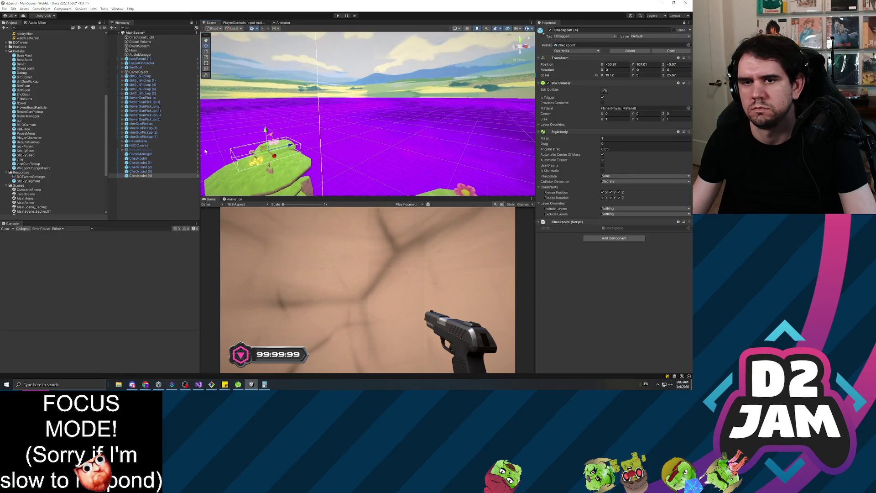
Step: Move Checkpoint (5) onto the next green island near X 88.75, Y 115.84, Z -4.64
click(142, 172)
click(147, 177)
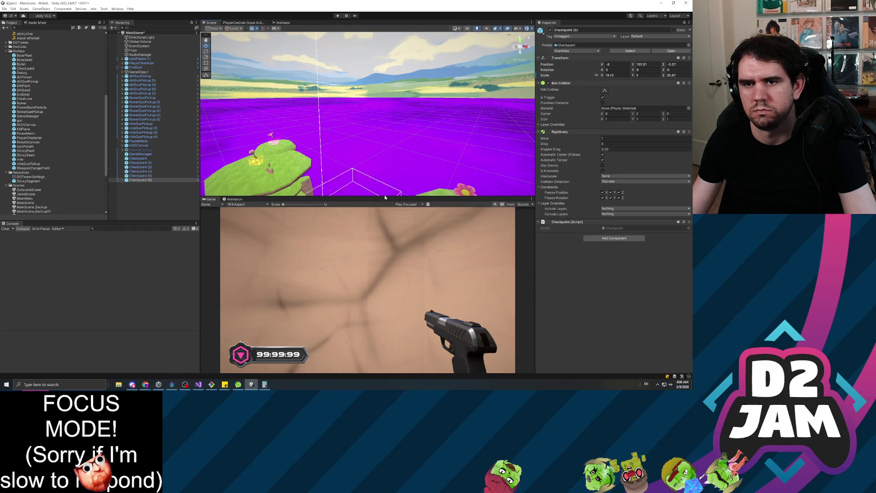
mouse_move(361, 156)
mouse_down()
mouse_move(341, 152)
mouse_move(500, 71)
mouse_up()
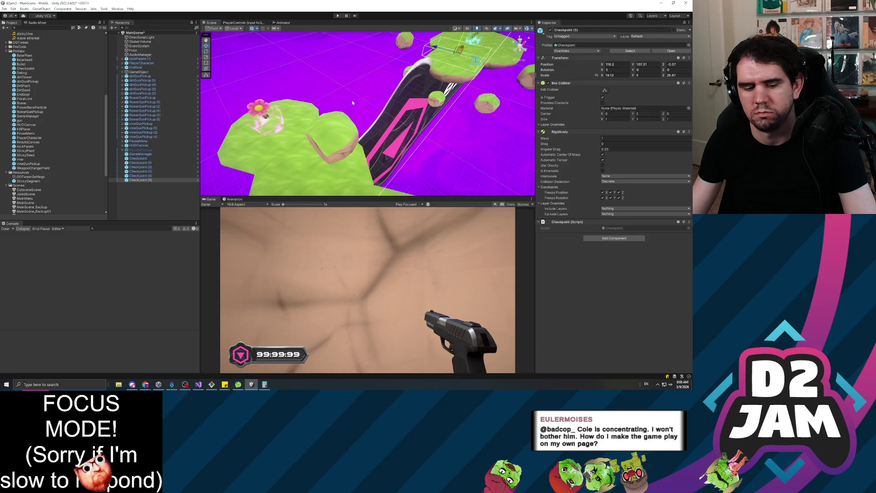
mouse_move(341, 126)
mouse_down()
mouse_move(370, 97)
mouse_move(354, 115)
mouse_up()
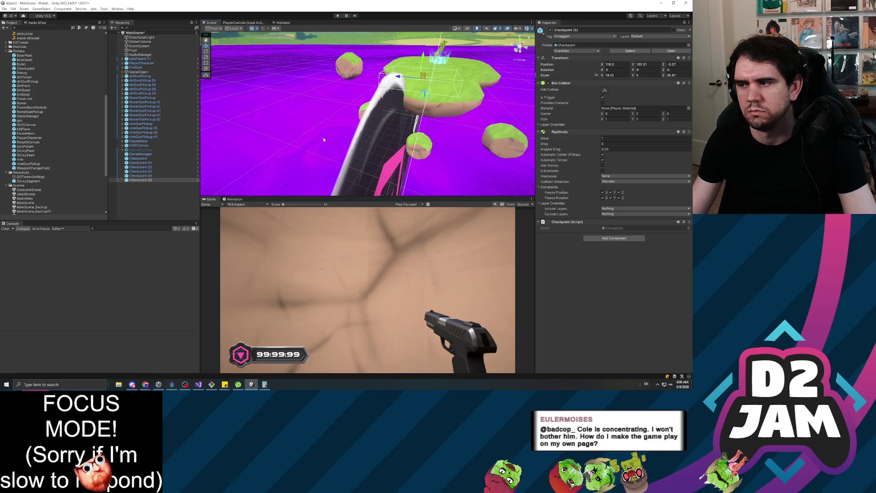
mouse_move(351, 154)
mouse_down()
mouse_move(410, 112)
mouse_move(385, 115)
mouse_move(354, 78)
mouse_up()
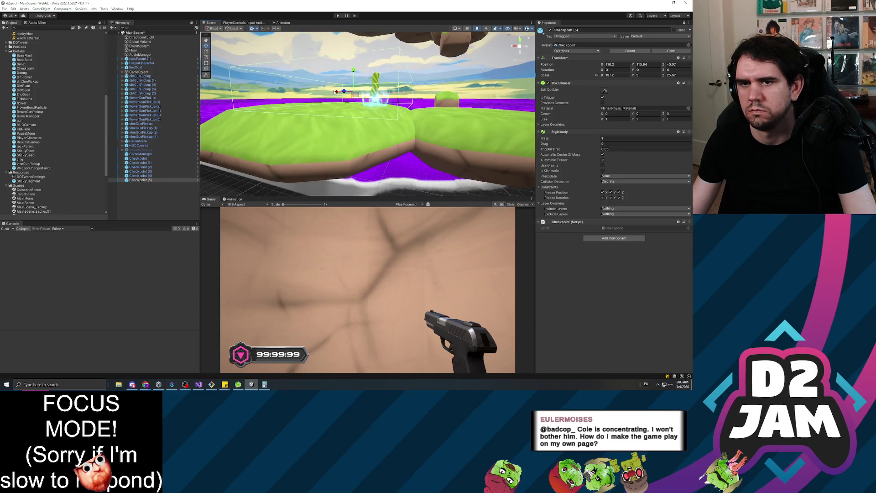
drag(385, 115, 393, 114)
drag(487, 111, 438, 114)
drag(525, 94, 477, 86)
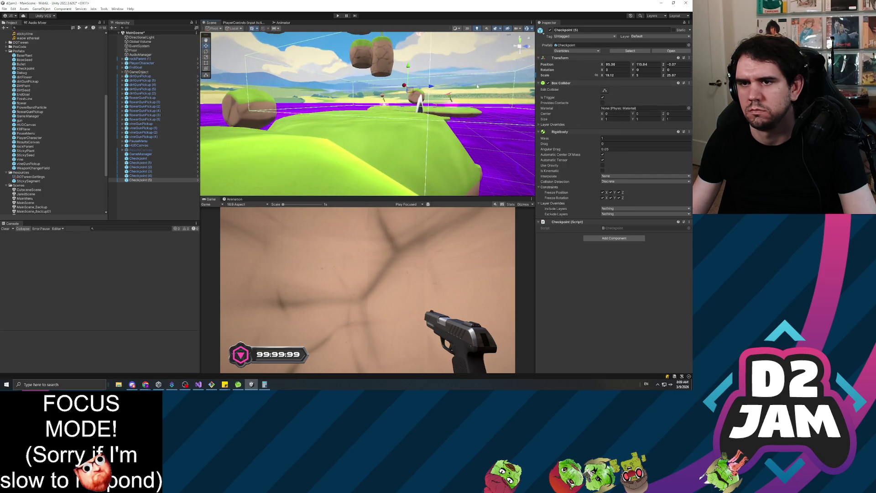
mouse_move(408, 87)
mouse_down()
mouse_move(410, 134)
mouse_move(276, 113)
mouse_up()
key(f)
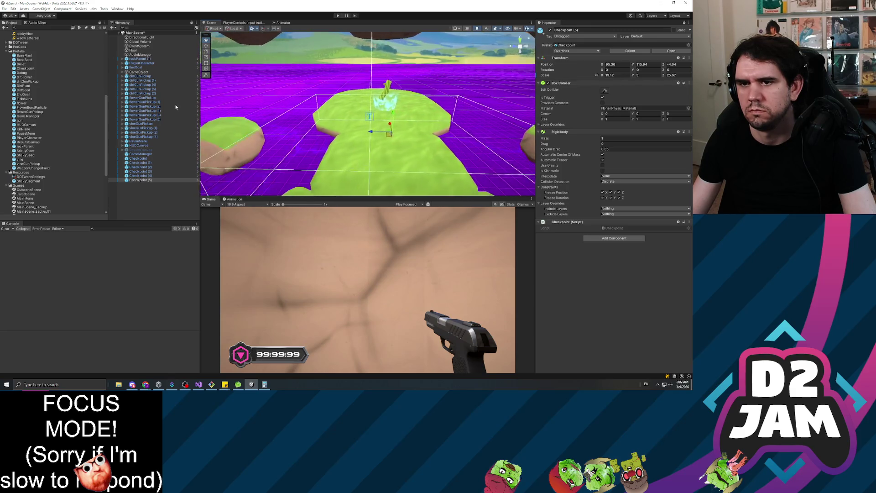
mouse_move(384, 134)
mouse_down()
mouse_move(337, 112)
mouse_move(336, 86)
mouse_move(404, 54)
mouse_move(575, 127)
mouse_move(565, 151)
mouse_move(516, 137)
mouse_up()
key(ctrl+a)
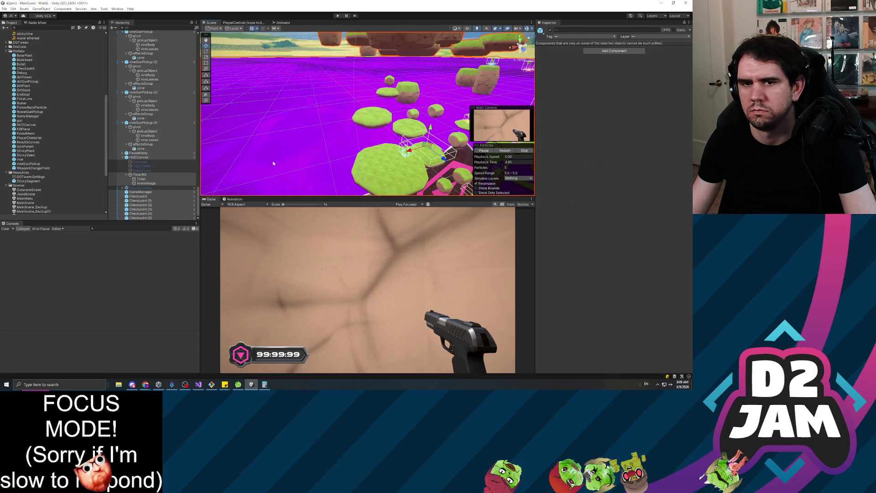
Step: Frame Checkpoint (5) to inspect it over the floating islands, then open the checkpoint's context menu
click(151, 145)
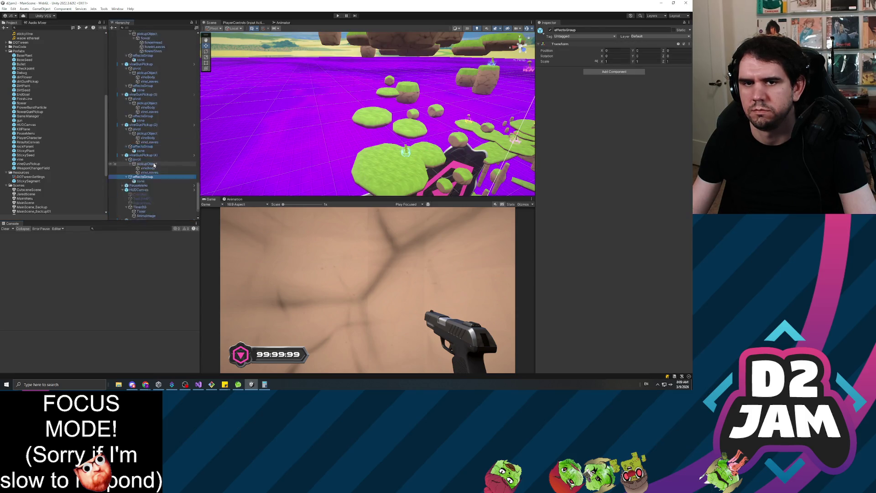
double_click(146, 218)
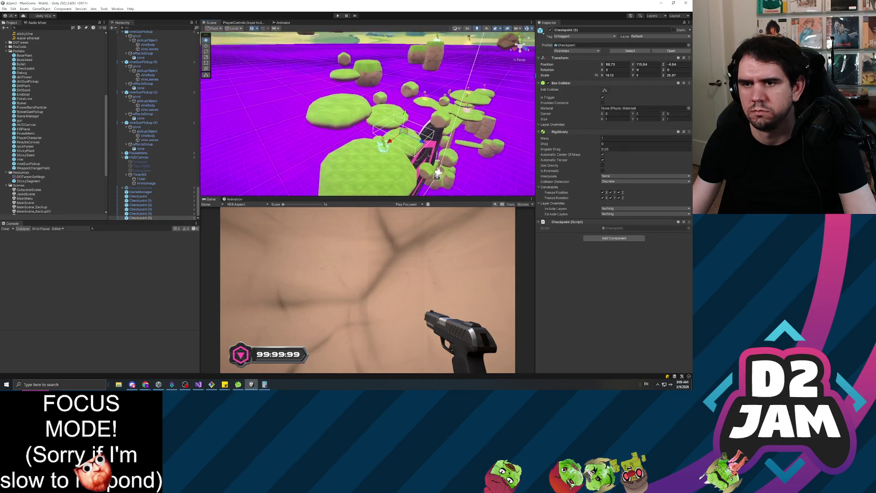
mouse_move(433, 162)
mouse_down()
mouse_move(373, 142)
mouse_move(388, 146)
mouse_move(435, 92)
mouse_up()
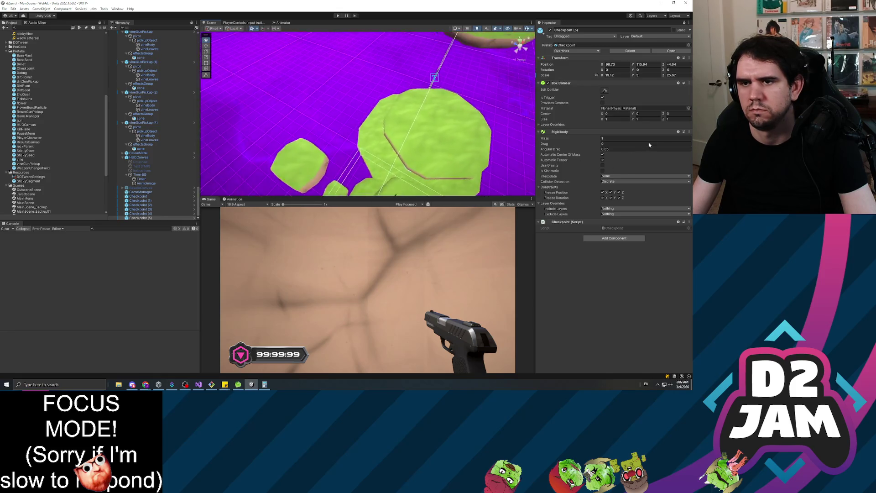
mouse_move(365, 115)
mouse_down()
mouse_move(373, 101)
mouse_move(367, 76)
mouse_move(477, 28)
mouse_move(447, 109)
mouse_up()
mouse_move(135, 90)
mouse_down()
mouse_move(140, 131)
mouse_move(132, 51)
mouse_move(110, 92)
mouse_move(169, 116)
mouse_up()
right_click(140, 216)
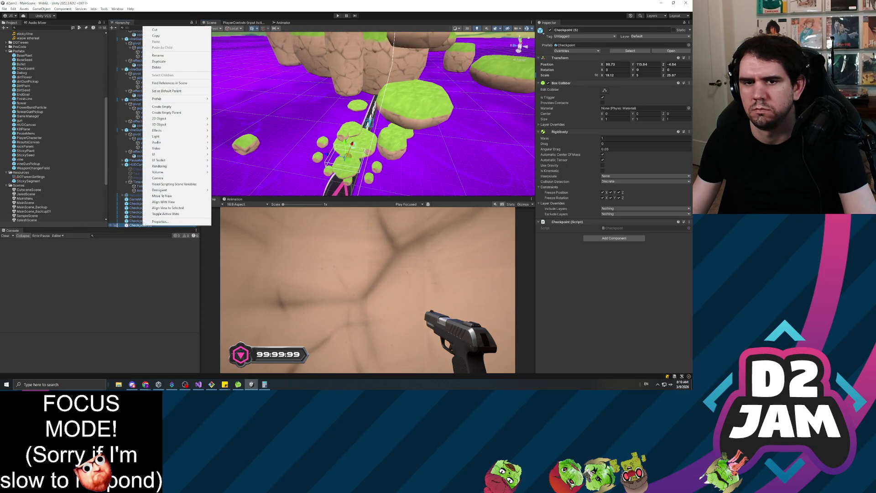
Step: Duplicate Checkpoint (5) as Checkpoint (6) and place it high near X 138, Y 208, Z -53
click(135, 243)
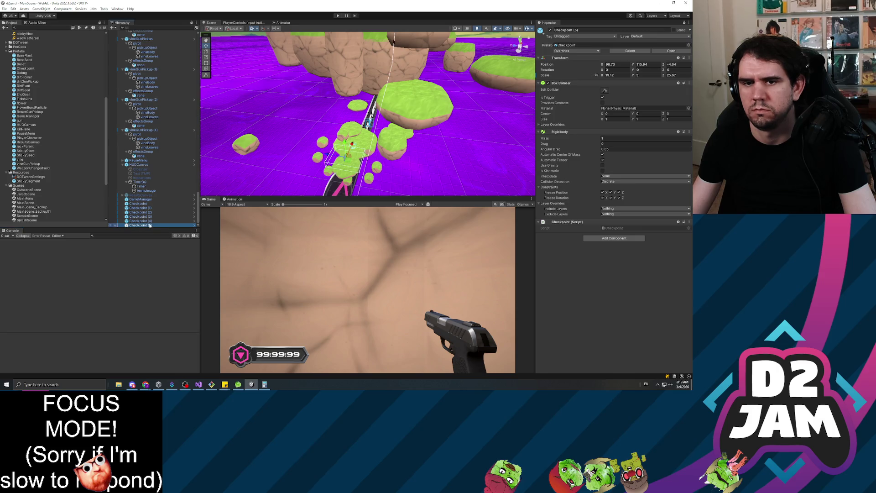
key(ctrl+d)
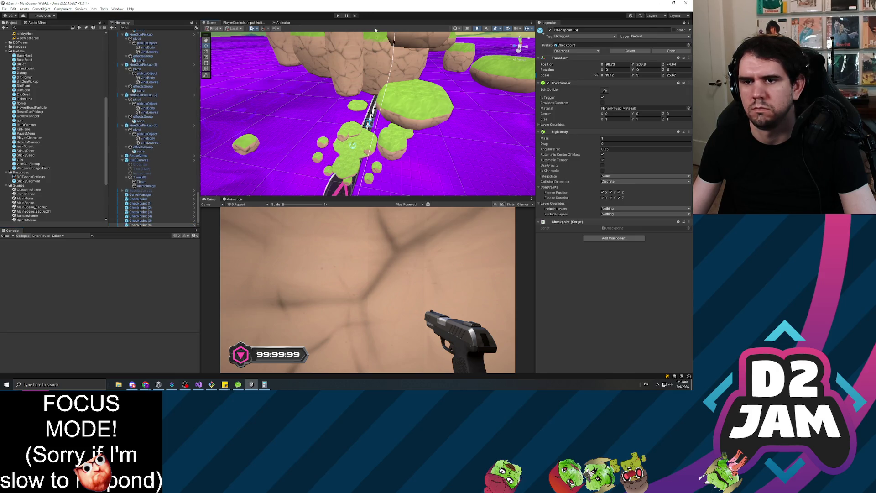
mouse_move(393, 62)
mouse_down()
mouse_move(384, 82)
mouse_move(395, 139)
mouse_move(315, 131)
mouse_up()
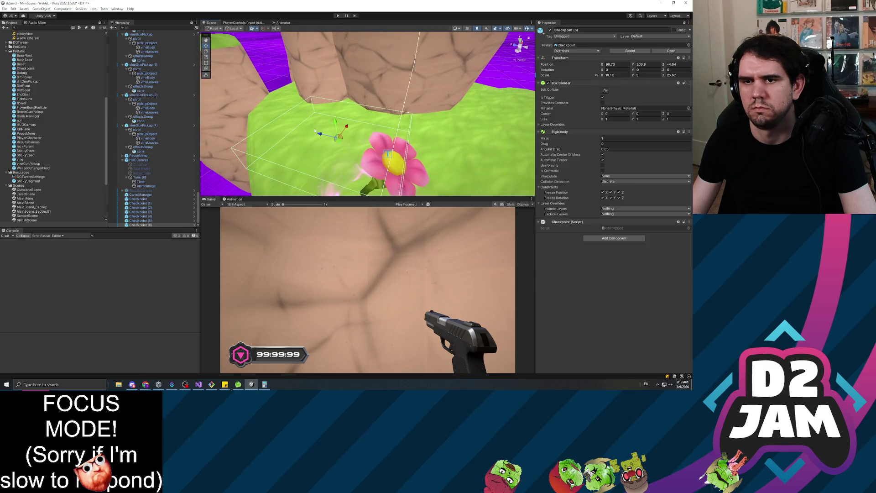
mouse_move(512, 137)
mouse_down()
mouse_move(496, 131)
mouse_move(523, 135)
mouse_move(476, 121)
mouse_move(452, 125)
mouse_move(394, 103)
mouse_up()
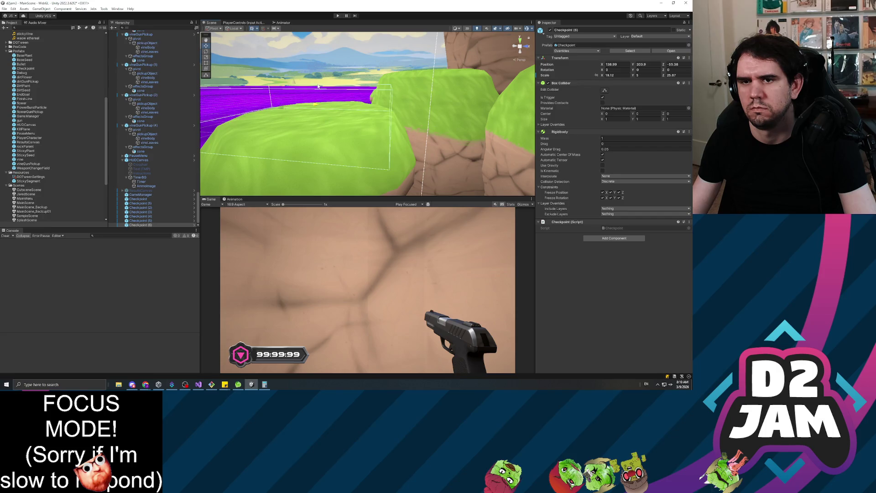
mouse_move(316, 116)
mouse_down()
mouse_move(362, 103)
mouse_move(367, 74)
mouse_up()
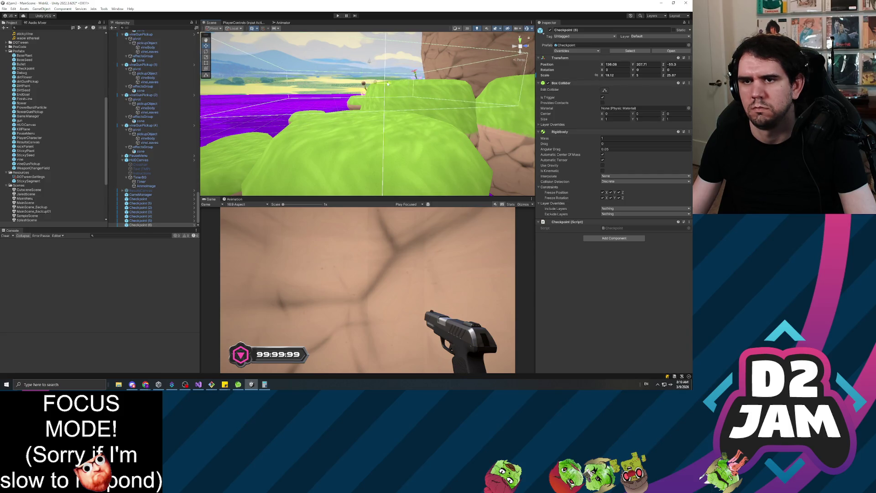
mouse_move(367, 91)
mouse_down()
mouse_move(450, 86)
mouse_move(421, 97)
mouse_move(450, 385)
mouse_up()
mouse_move(368, 175)
mouse_down()
mouse_move(361, 333)
mouse_move(350, 307)
mouse_up()
mouse_move(320, 148)
mouse_down()
mouse_move(329, 143)
mouse_move(293, 186)
mouse_move(309, 190)
mouse_move(488, 131)
mouse_move(385, 69)
mouse_move(205, 84)
mouse_up()
drag(142, 78, 143, 73)
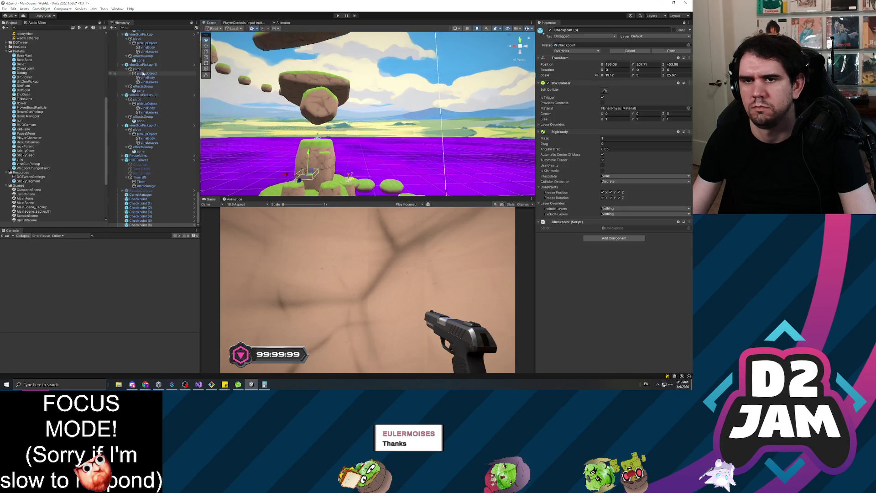
mouse_move(248, 131)
mouse_down()
mouse_move(250, 64)
mouse_move(269, 132)
mouse_move(291, 94)
mouse_up()
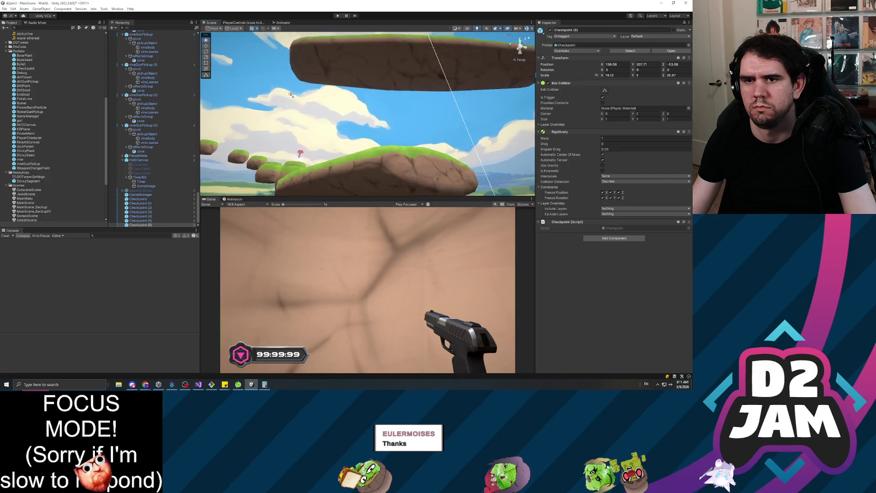
scroll(355, 164, up, 2)
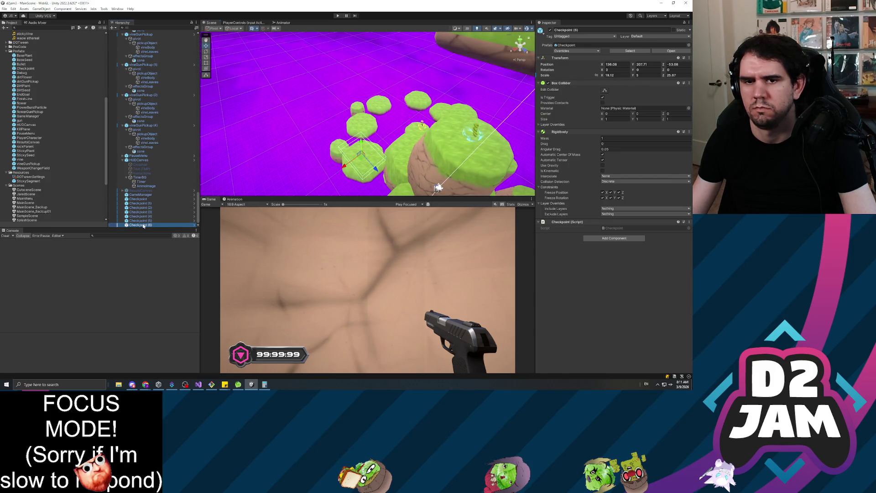
Step: Create Checkpoint (7) over the green blocks near X 108.77, Y 282.91, Z 14.63, then duplicate it
key(ctrl+d)
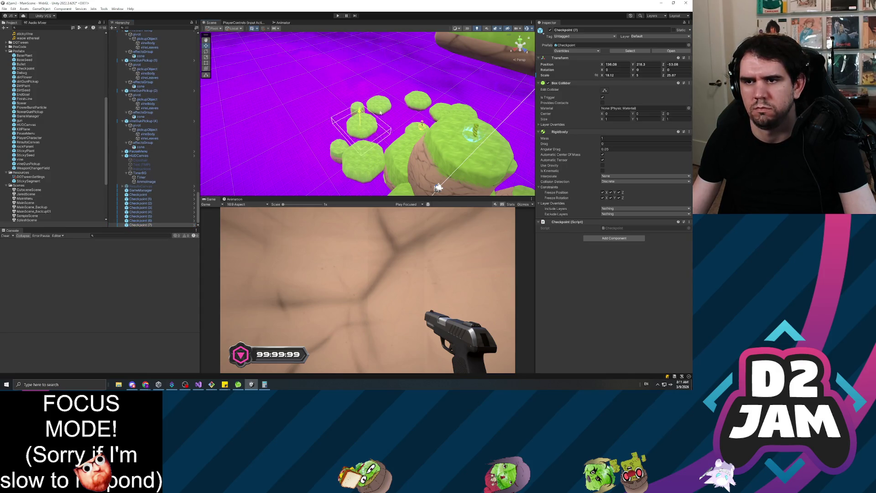
key(f)
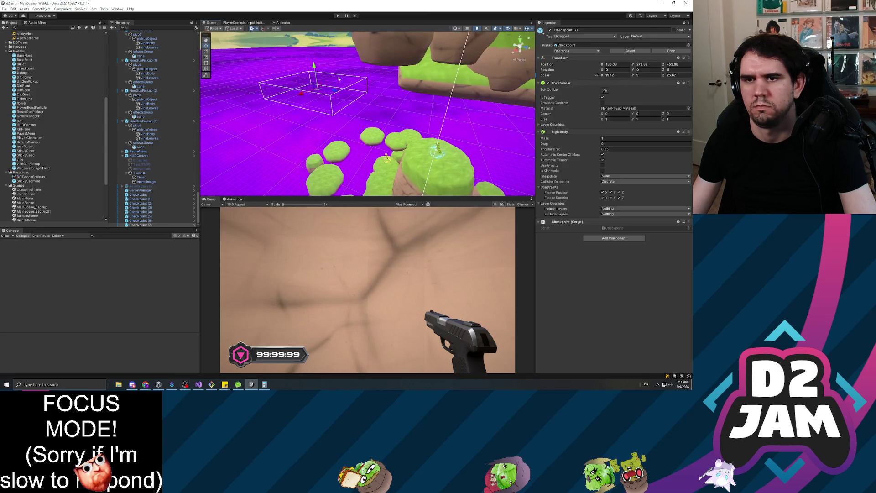
drag(504, 110, 365, 120)
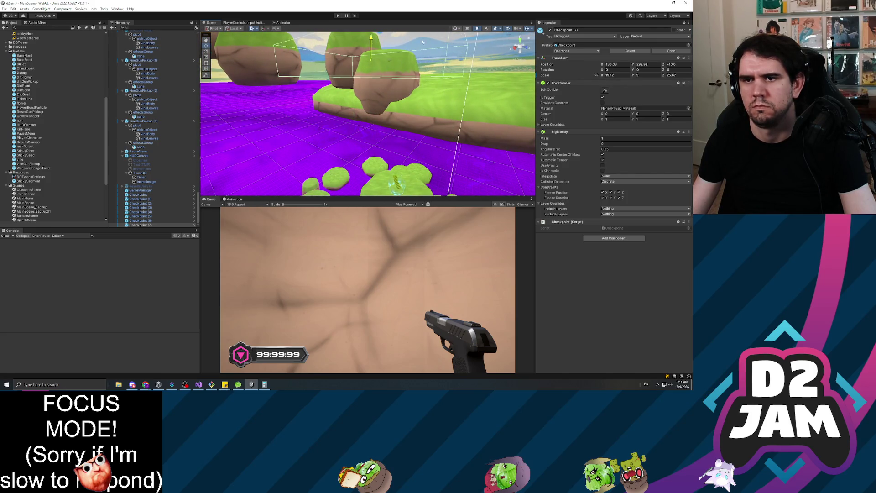
mouse_move(480, 68)
mouse_down()
mouse_move(444, 97)
mouse_move(477, 174)
mouse_move(424, 101)
mouse_up()
drag(320, 176, 213, 148)
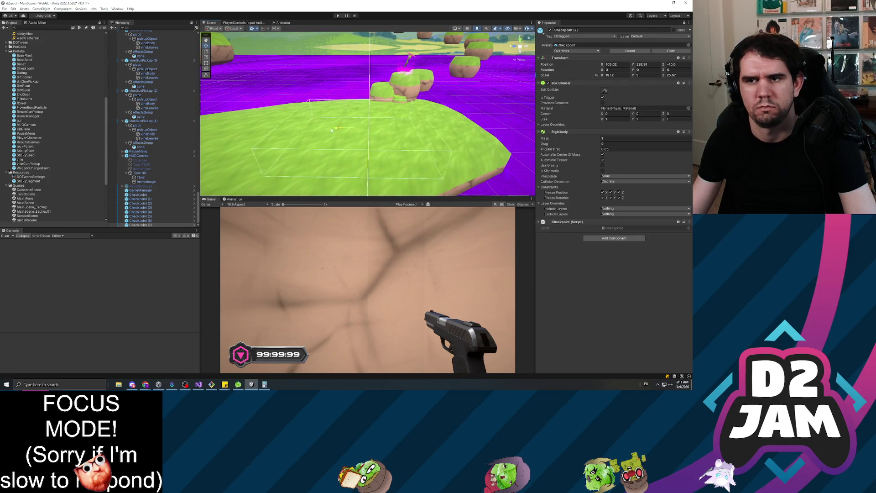
mouse_move(259, 127)
mouse_down()
mouse_move(314, 49)
mouse_move(397, 119)
mouse_move(464, 104)
mouse_move(256, 117)
mouse_move(449, 120)
mouse_move(310, 217)
mouse_up()
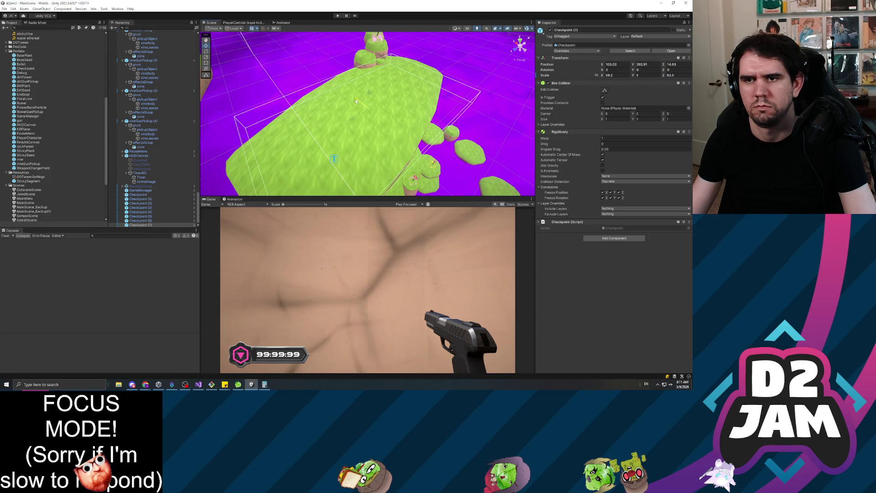
mouse_move(334, 104)
mouse_down()
mouse_move(227, 133)
mouse_move(301, 9)
mouse_up()
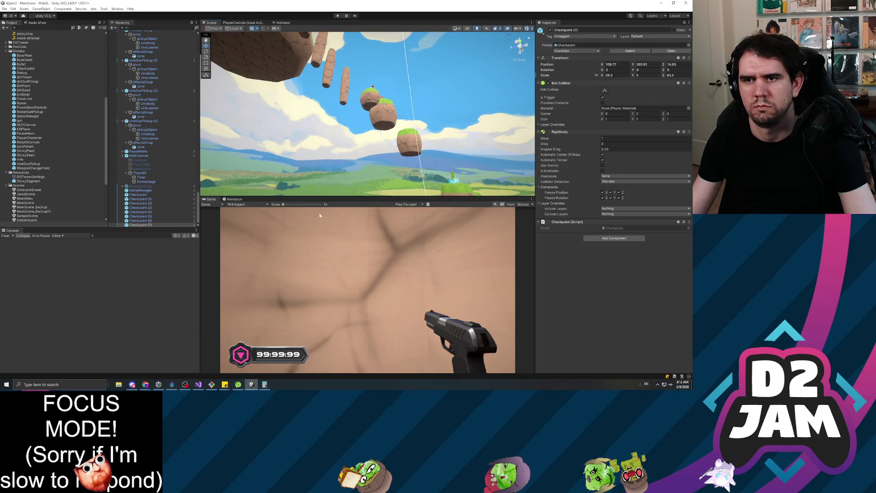
mouse_move(435, 92)
mouse_down()
mouse_move(406, 111)
mouse_move(354, 52)
mouse_up()
key(f)
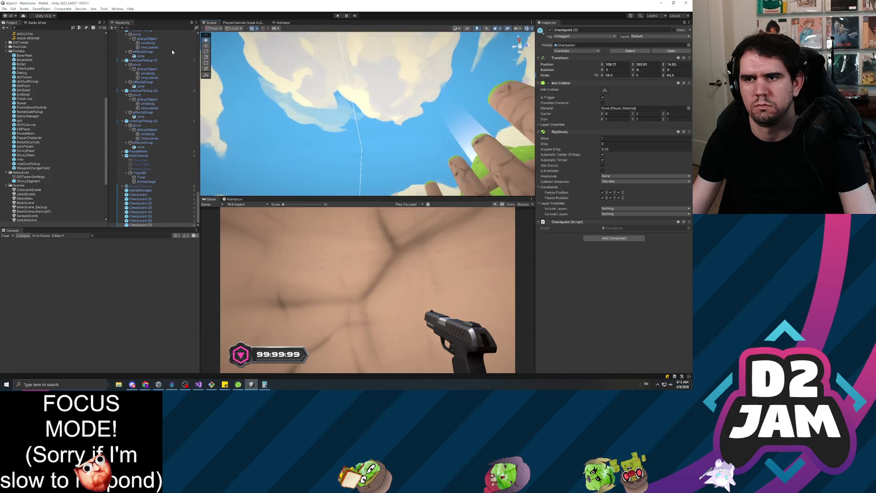
key(f)
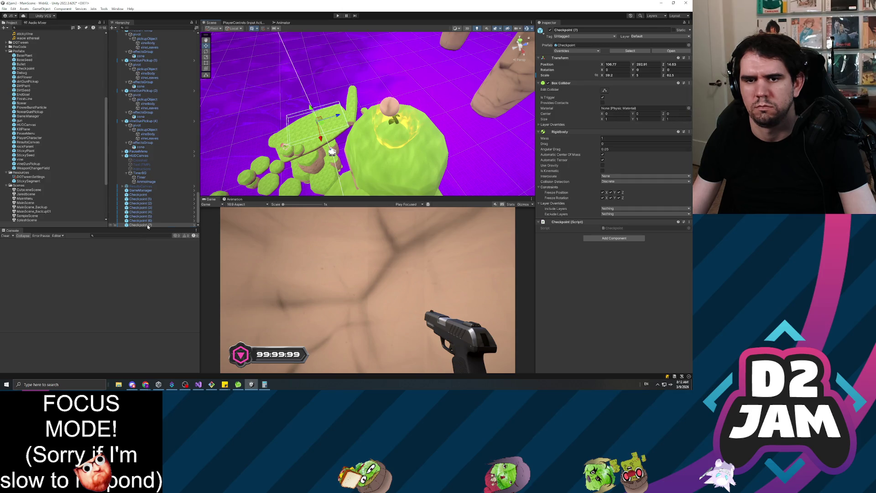
key(ctrl+d)
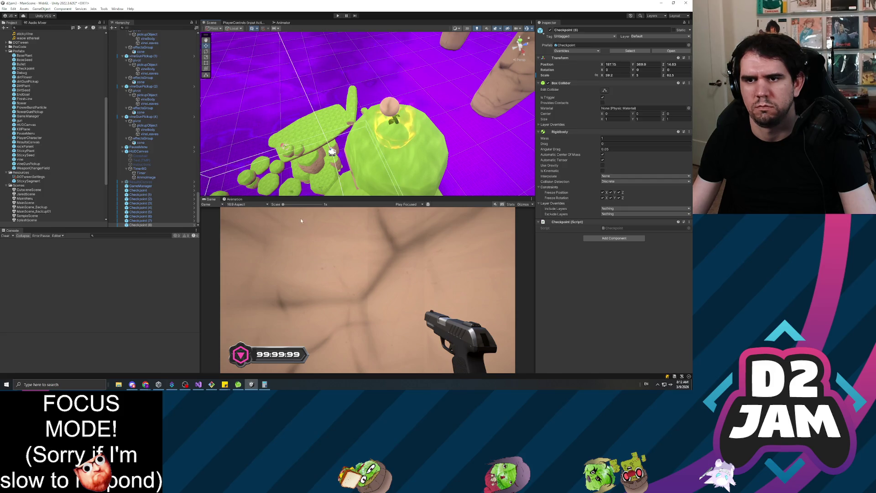
Step: Give Checkpoint (8) a scale of 10 on X and Z
drag(602, 64, 601, 84)
text(10)
key(Tab)
key(Tab)
text(10)
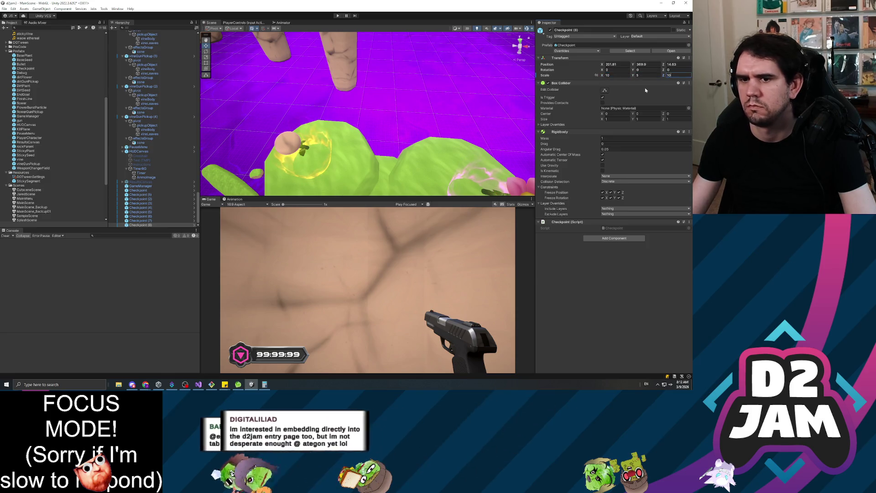
Step: Move Checkpoint (8) up the course to about X 219.5, Y 403.8, Z 30.8
click(145, 216)
click(148, 225)
key(f)
drag(367, 101, 367, 78)
drag(418, 121, 346, 130)
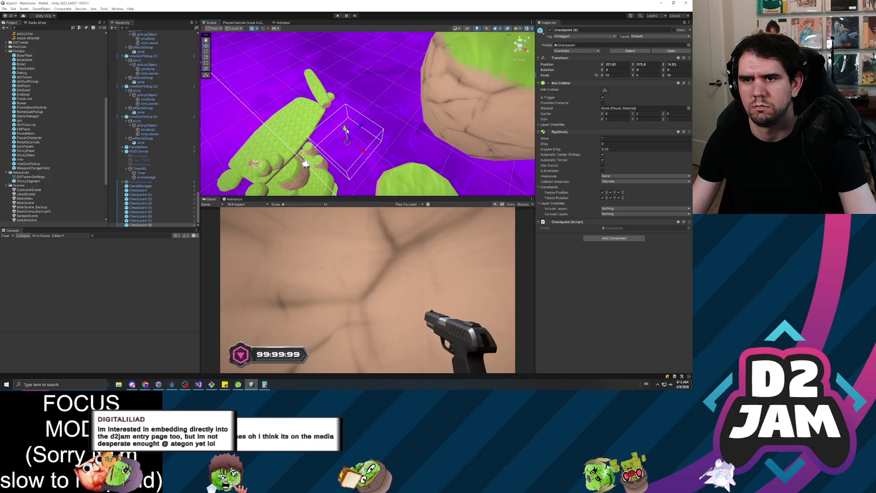
mouse_move(343, 60)
mouse_down()
mouse_move(378, 67)
mouse_move(470, 118)
mouse_move(437, 132)
mouse_move(315, 110)
mouse_move(315, 61)
mouse_move(180, 60)
mouse_move(346, 116)
mouse_move(332, 97)
mouse_up()
key(f)
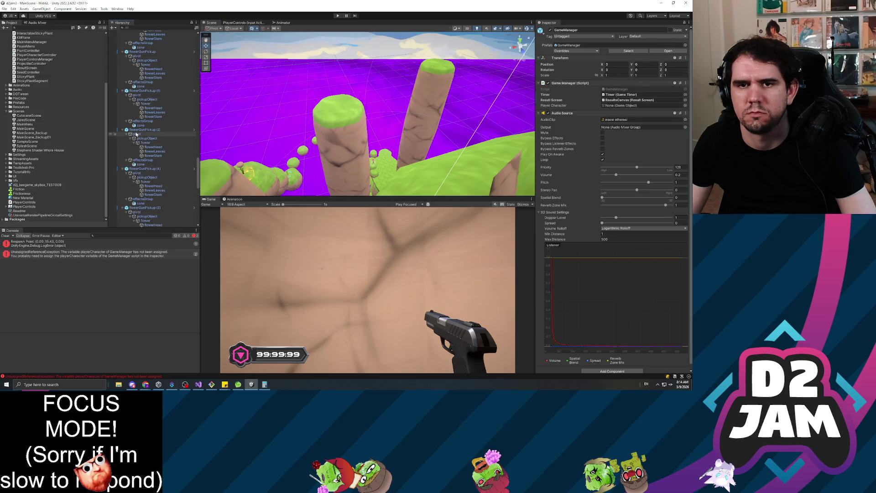
Step: Collapse the expanded Hierarchy groups: rockParent (1), PlayerCharacter, EndGoal, GameObject and the dirtGunPickups
scroll(136, 133, up, 15)
scroll(137, 114, up, 10)
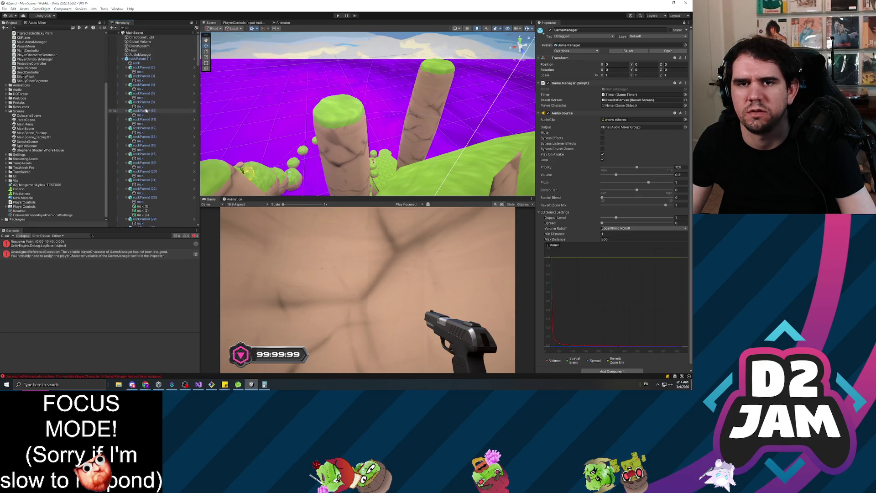
click(123, 59)
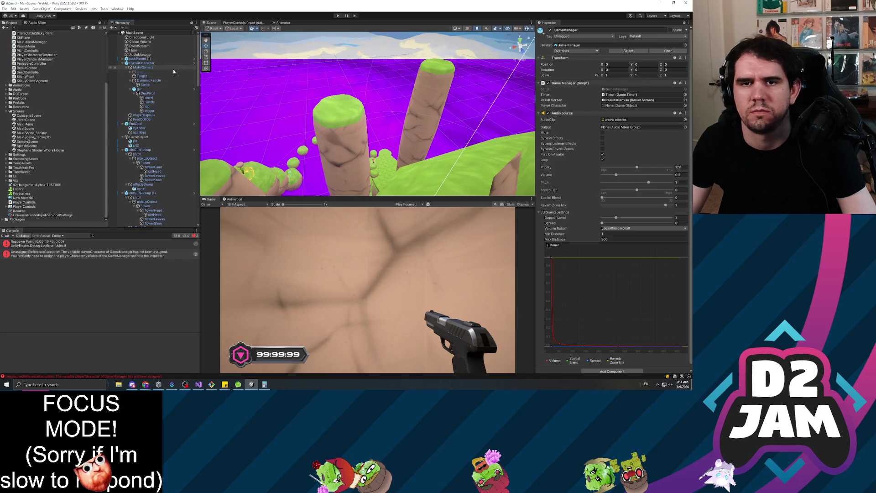
click(122, 63)
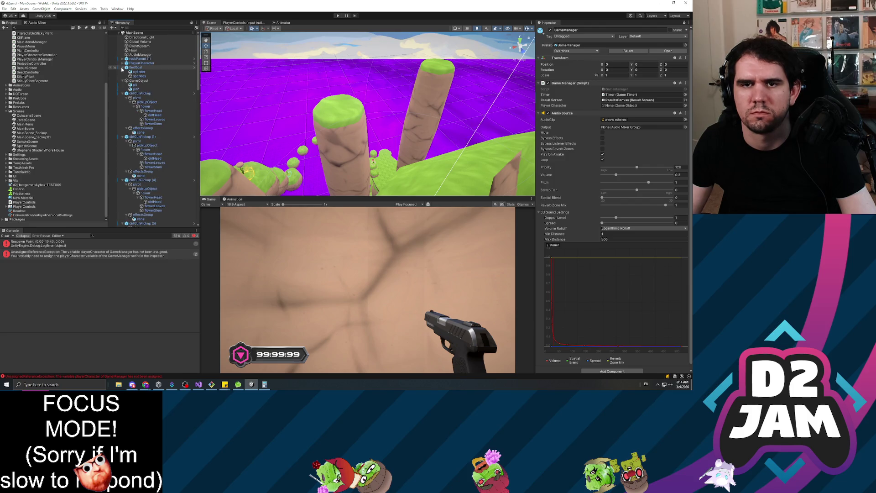
click(122, 67)
click(122, 73)
click(122, 76)
click(123, 80)
click(122, 85)
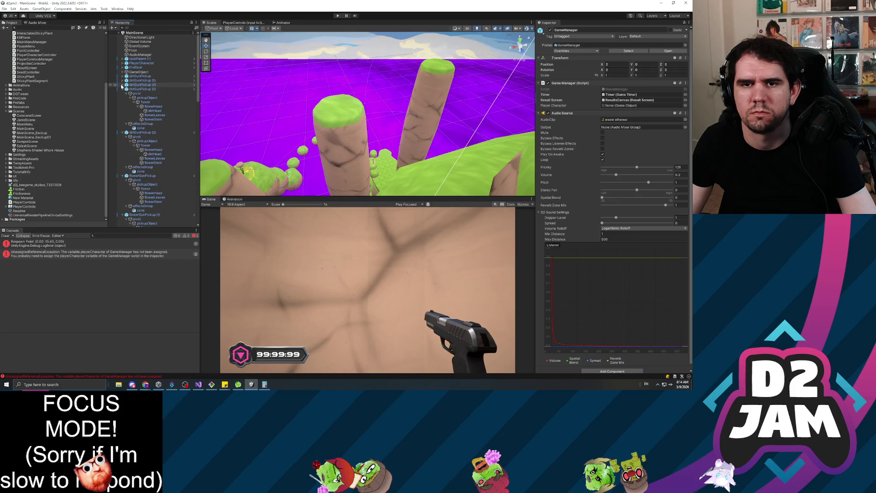
click(123, 90)
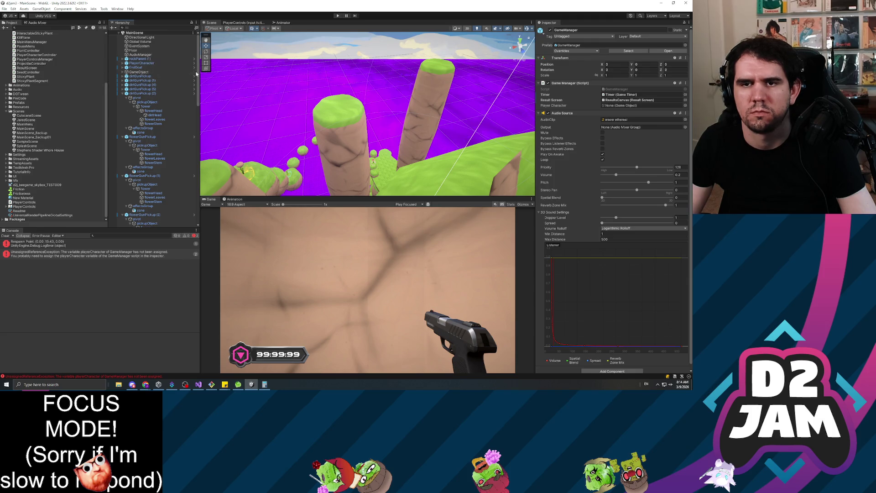
Step: Select the GameManager object and widen the Hierarchy panel
drag(197, 73, 196, 211)
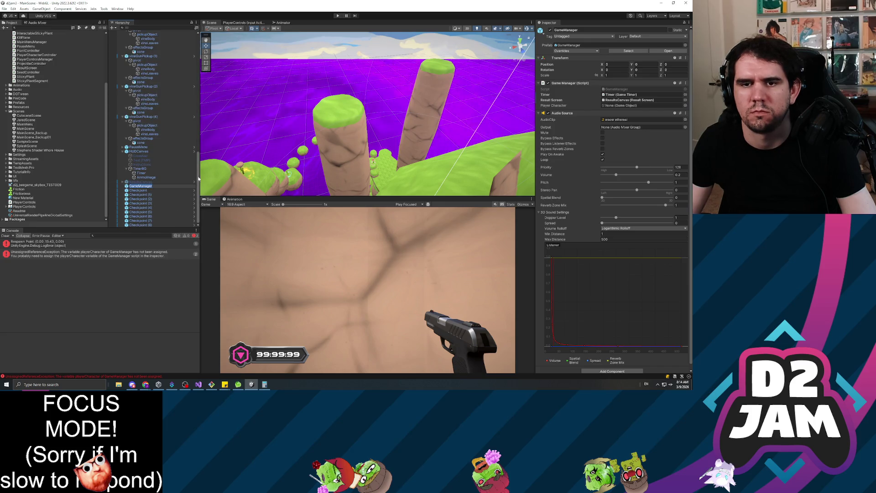
click(153, 186)
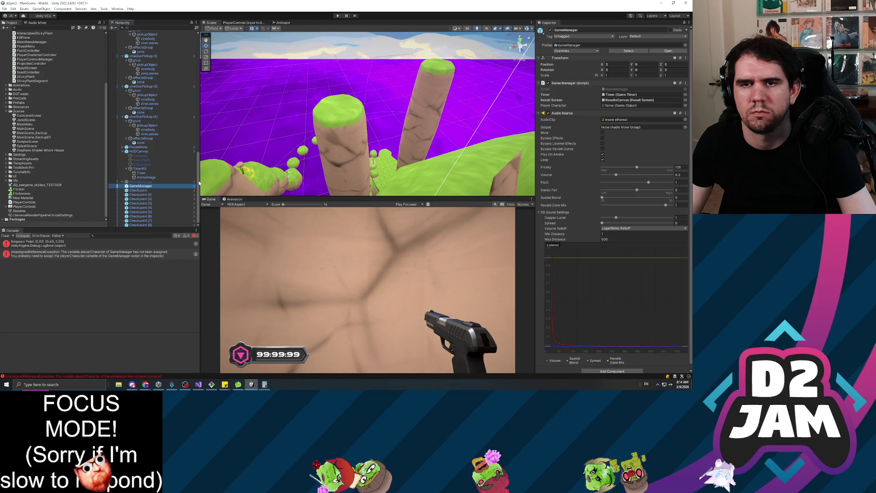
drag(200, 183, 206, 104)
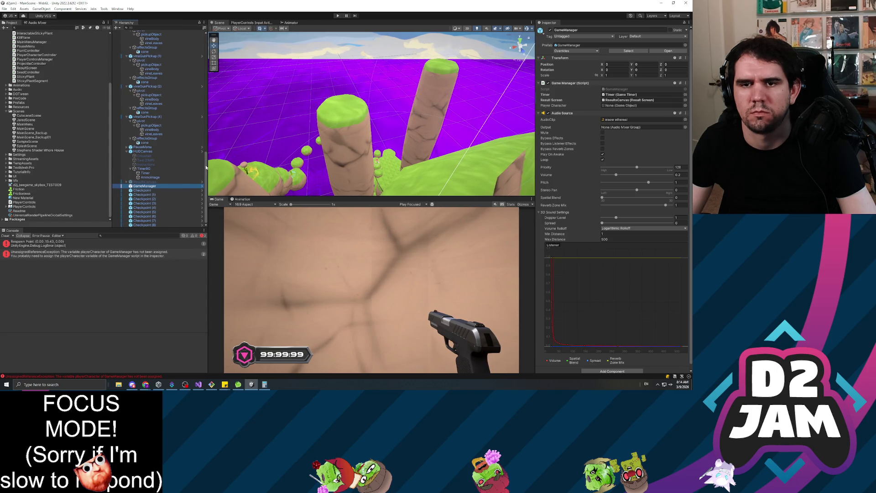
drag(206, 168, 202, 23)
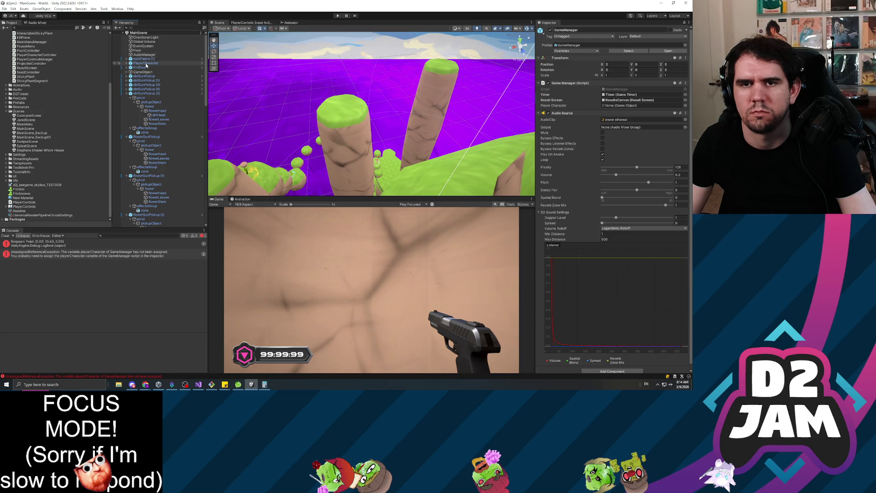
Step: Assign PlayerCharacter to GameManager's Player Character slot and start the game in the Game view
mouse_move(146, 65)
mouse_down()
mouse_move(616, 114)
mouse_move(628, 106)
mouse_up()
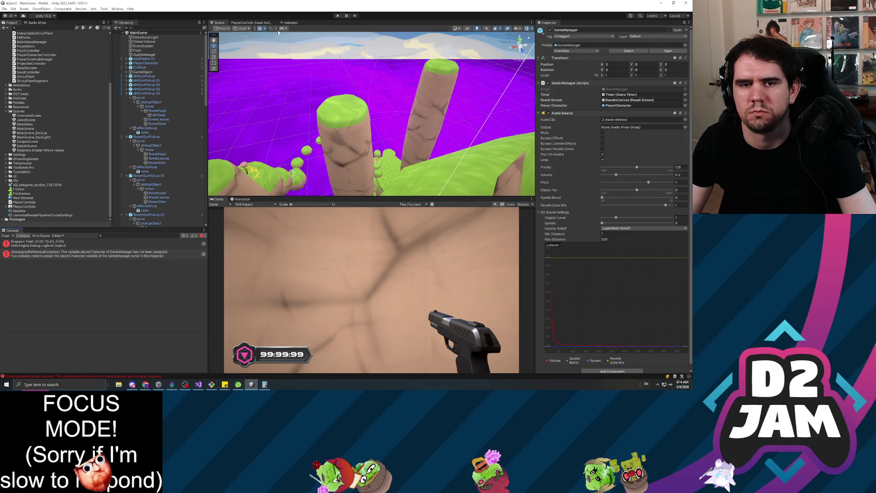
click(337, 15)
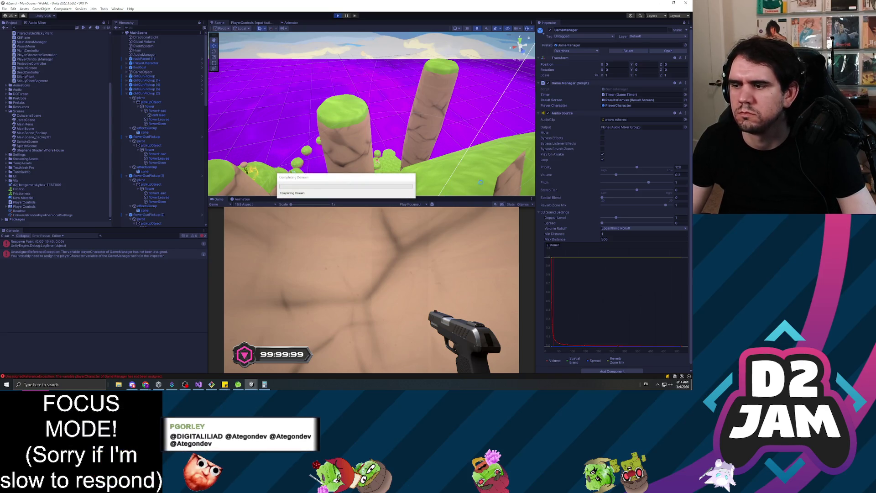
click(353, 262)
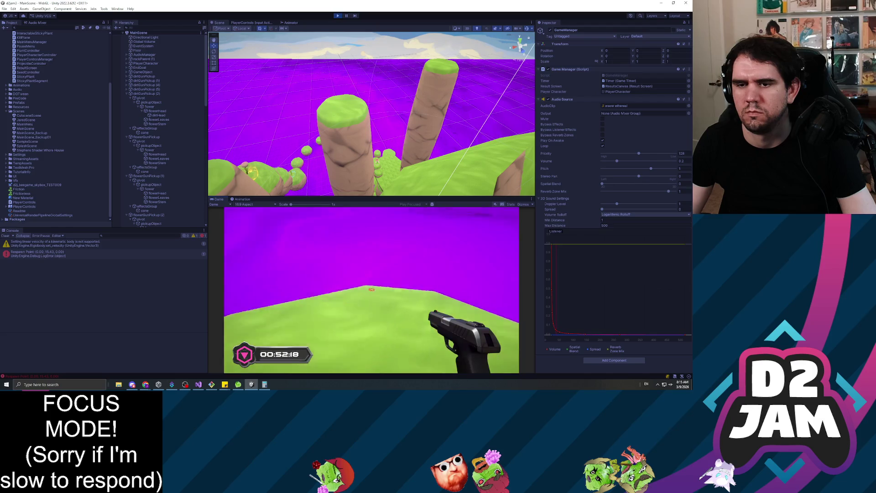
Step: Pause the running playtest with Escape, then exit play mode back to editing
key(Escape)
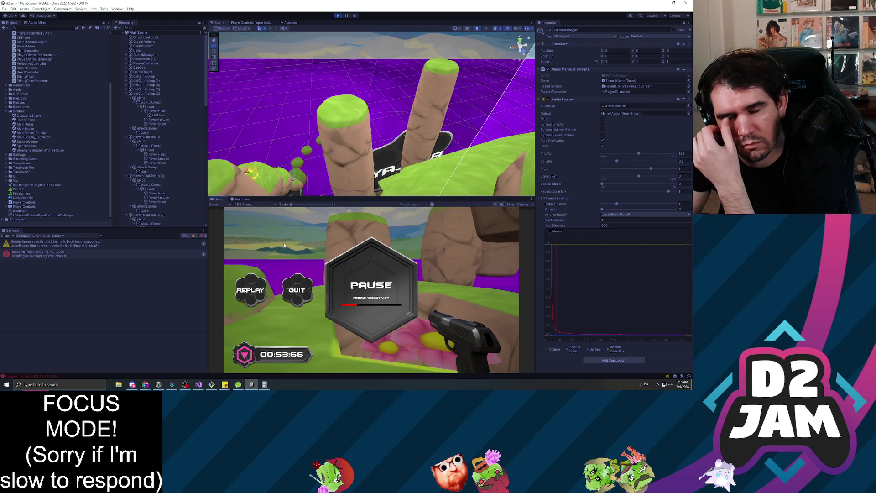
click(338, 16)
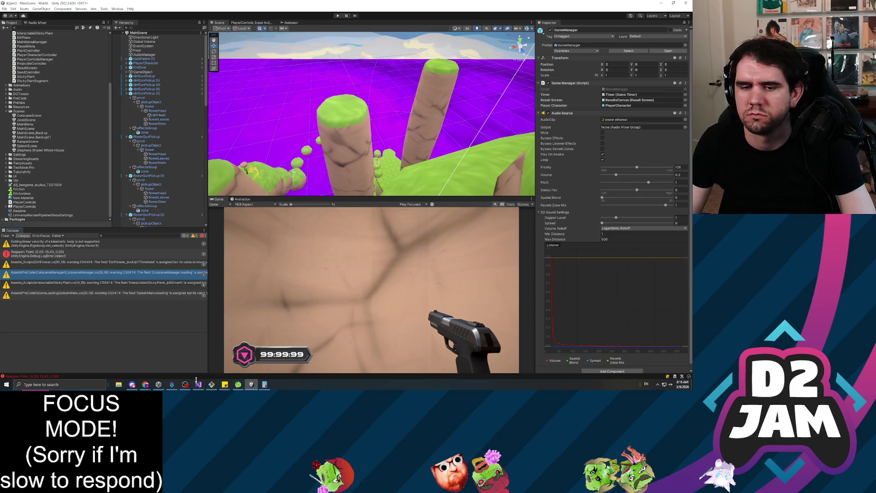
Step: Check Git Bash, inspect the DirtFlower warning, and clear the Console's warnings and Respawn Point error
mouse_move(212, 386)
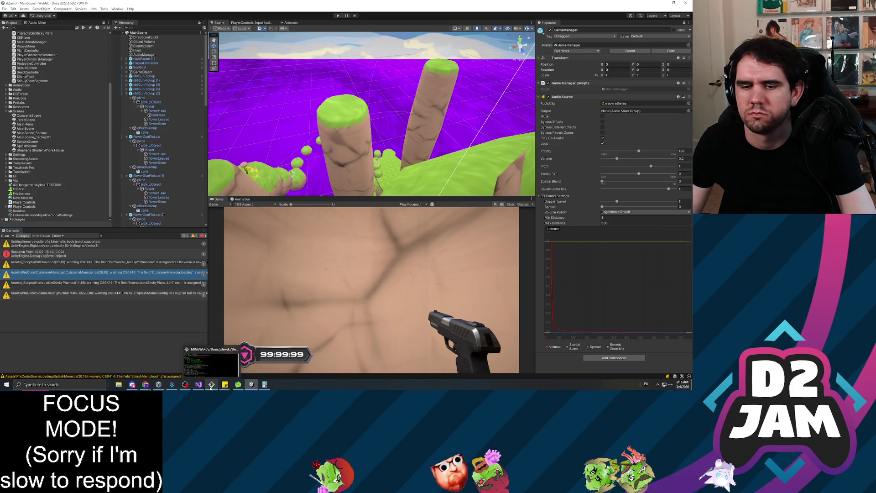
click(212, 386)
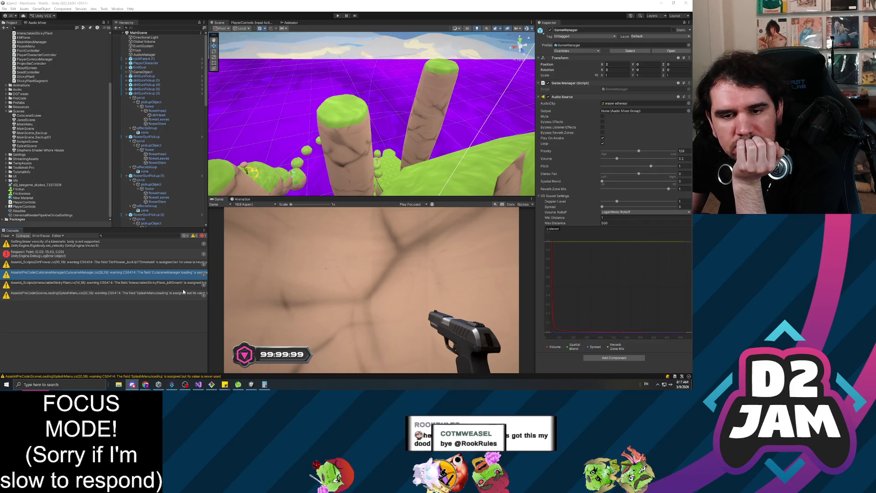
click(101, 267)
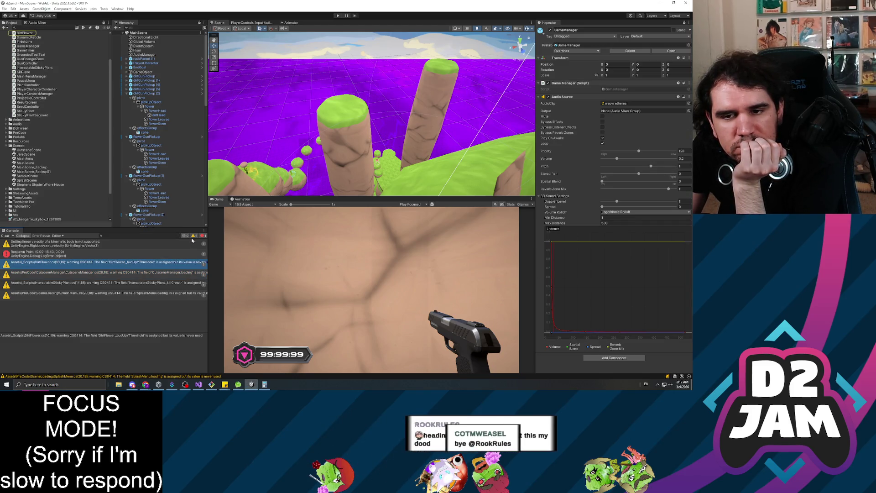
click(6, 236)
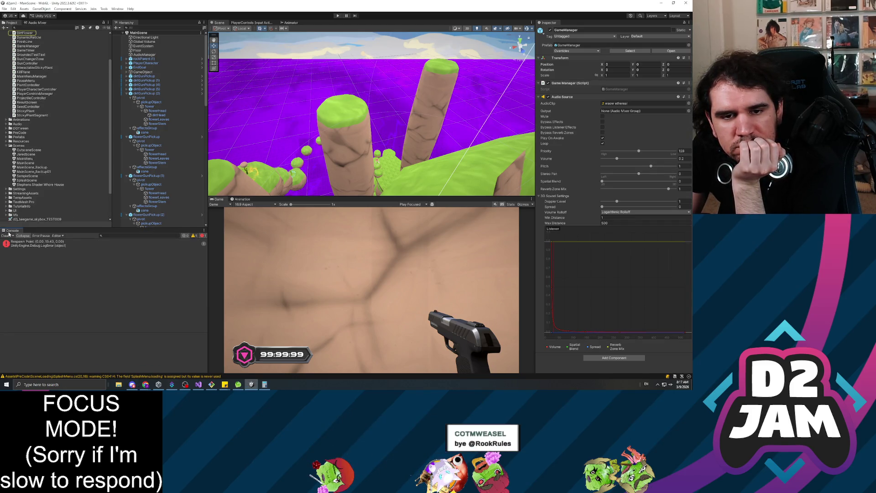
click(5, 236)
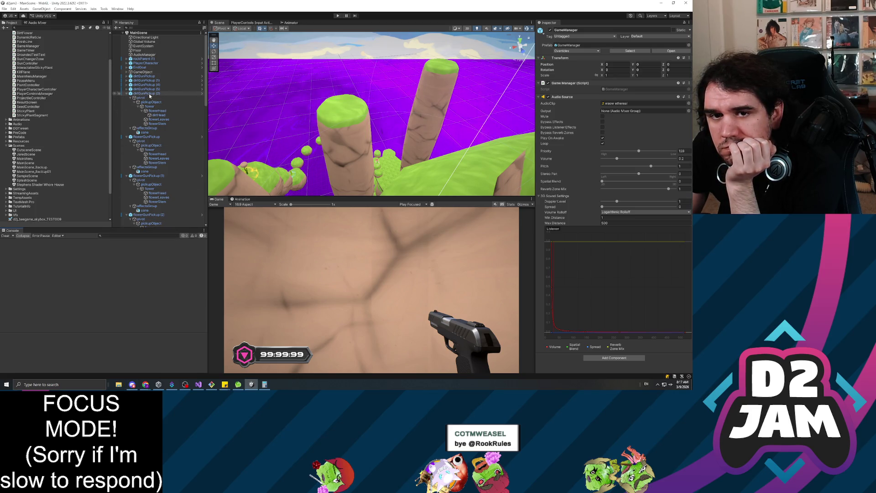
Step: Fold HUDCanvas's children in the Hierarchy, then move focus into the Console panel
click(149, 94)
click(229, 105)
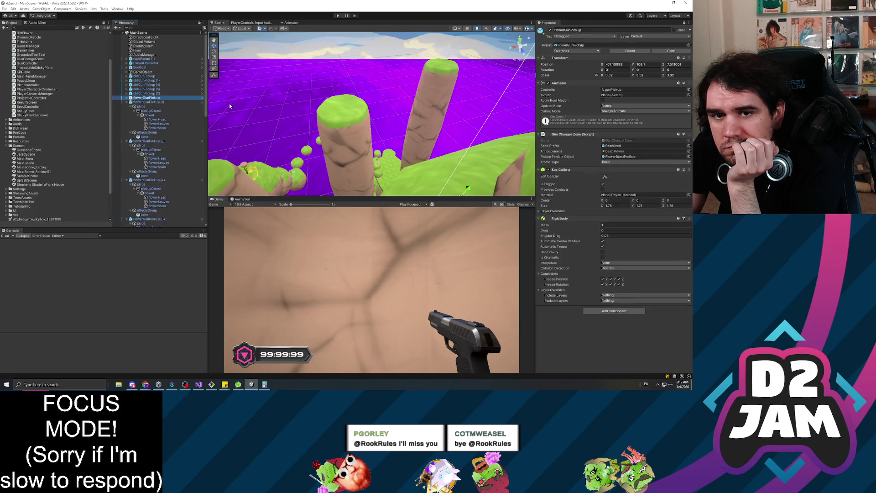
key(ctrl+z)
key(ctrl+z)
key(ctrl+z)
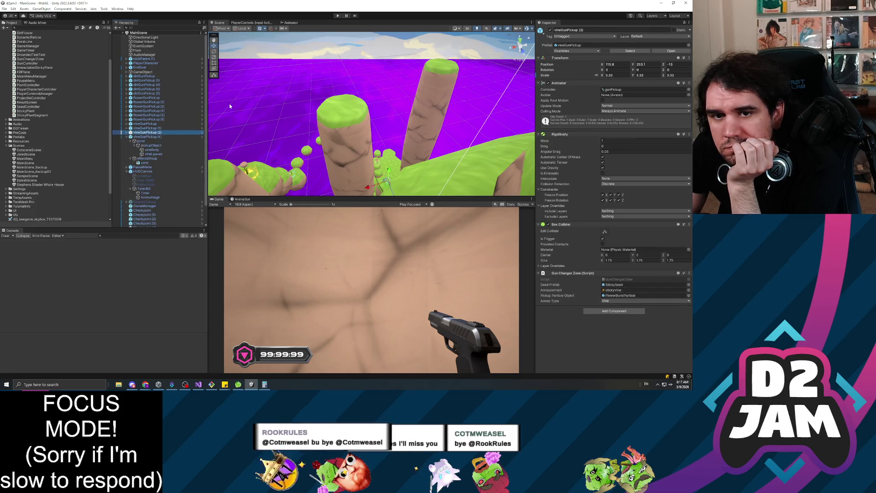
key(ctrl+z)
key(ctrl+z)
key(ctrl+z)
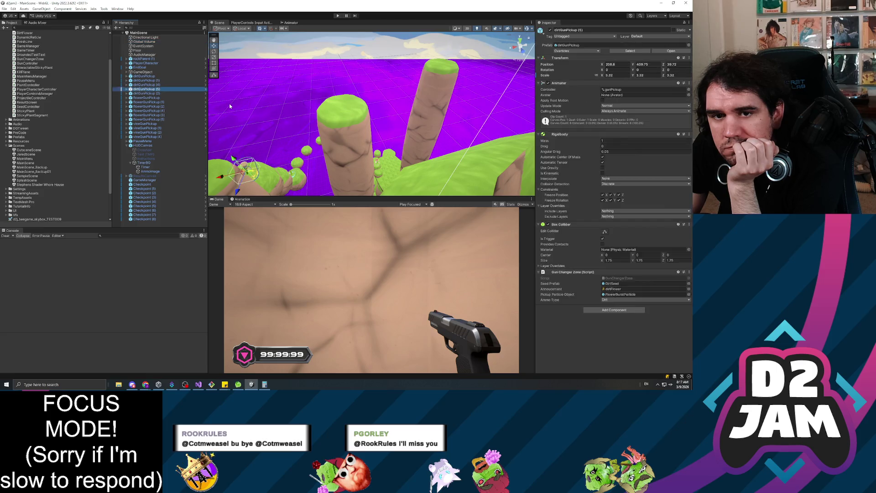
key(ctrl+z)
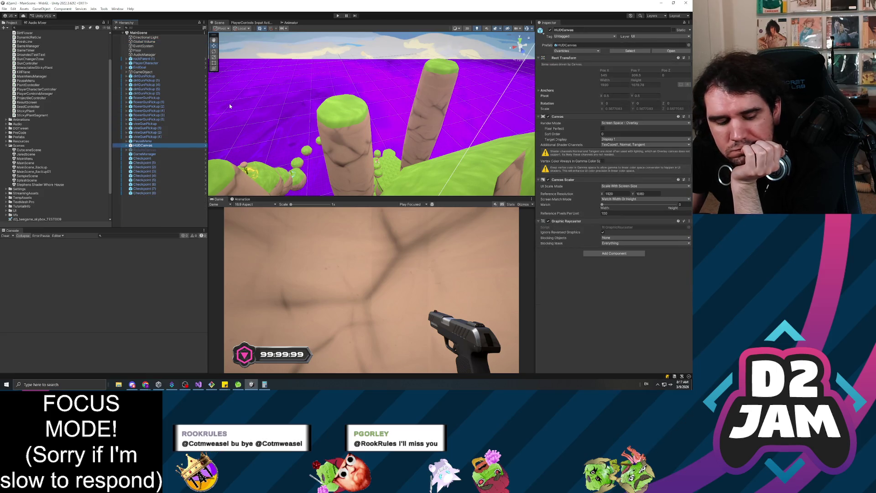
click(128, 304)
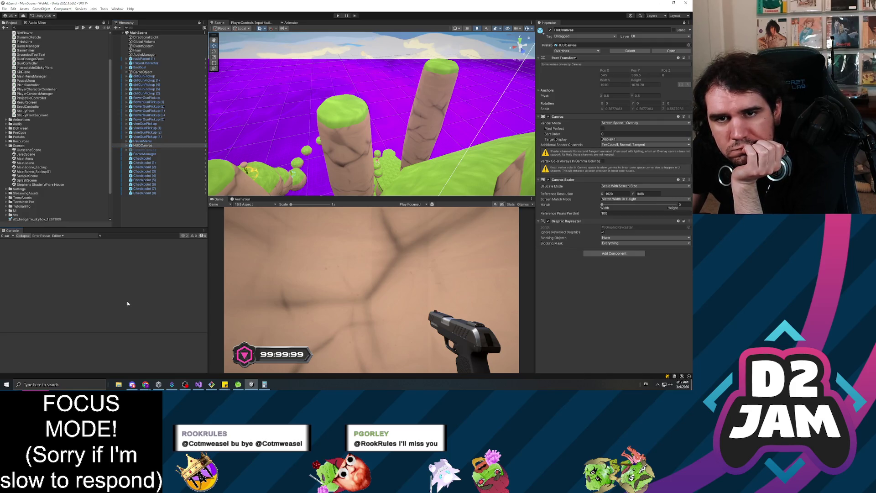
scroll(37, 174, down, 3)
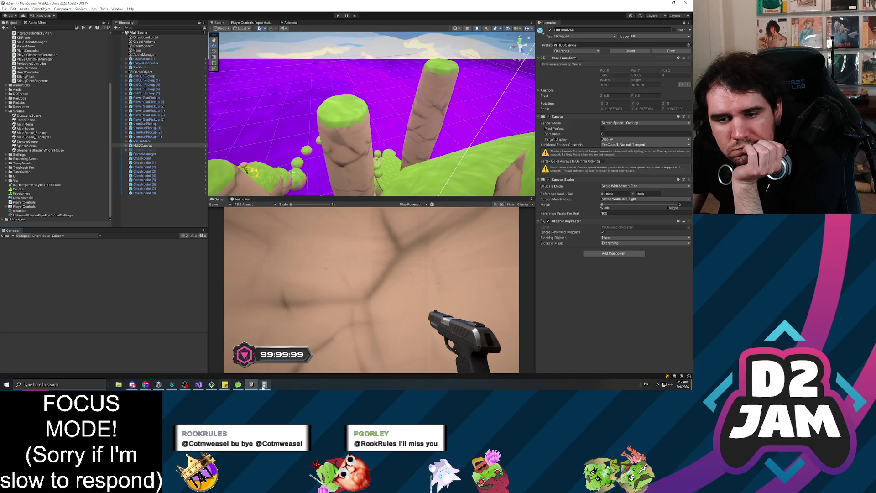
mouse_move(225, 384)
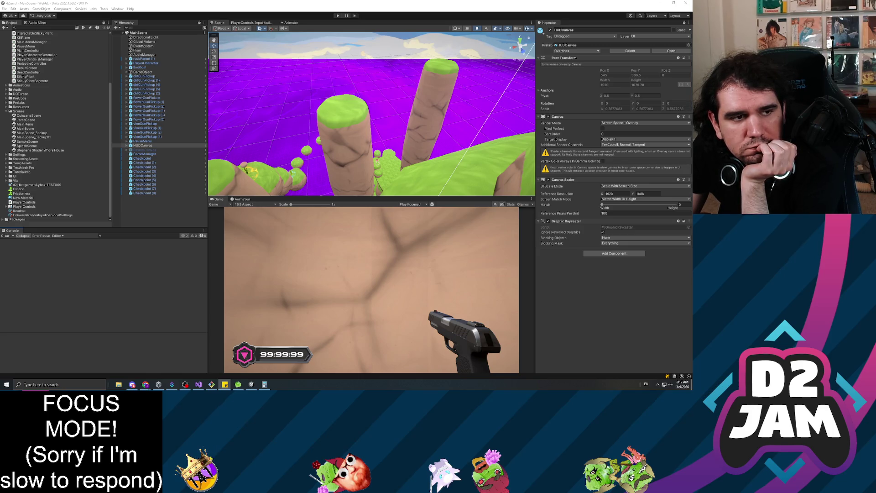
Step: Deselect HUDCanvas and glance at the sticky notes before returning to Unity
click(176, 219)
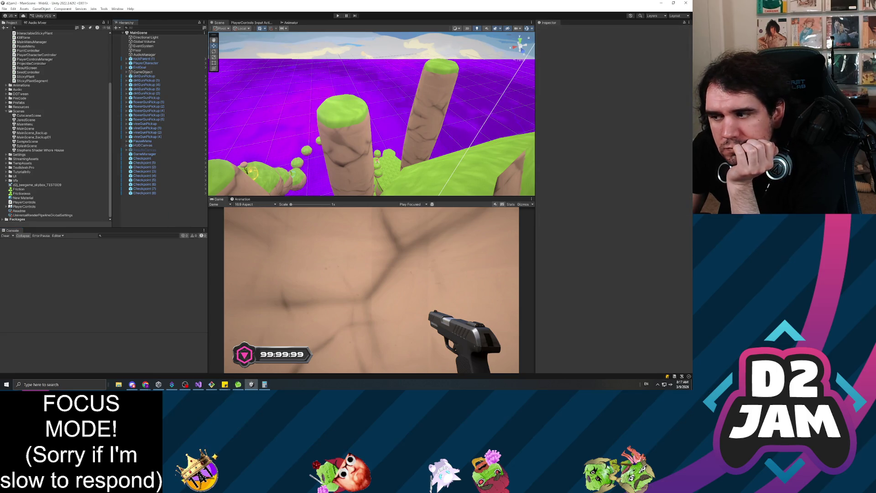
key(alt+Tab)
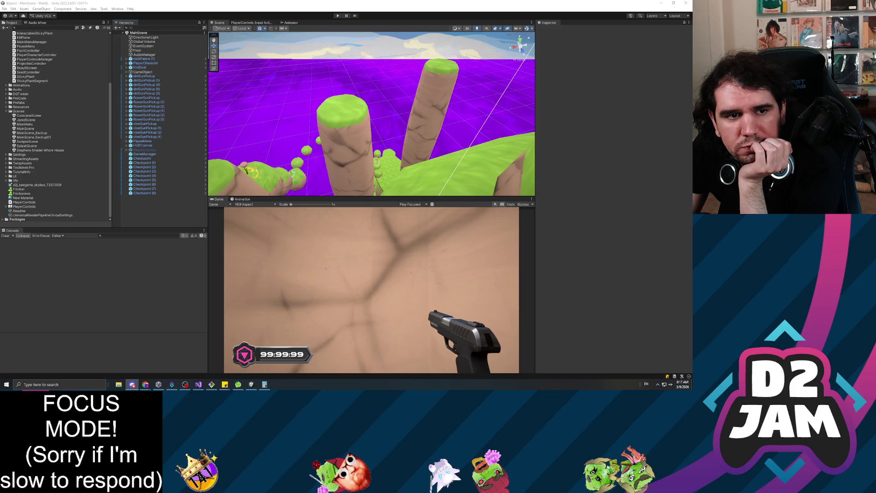
key(alt+Tab)
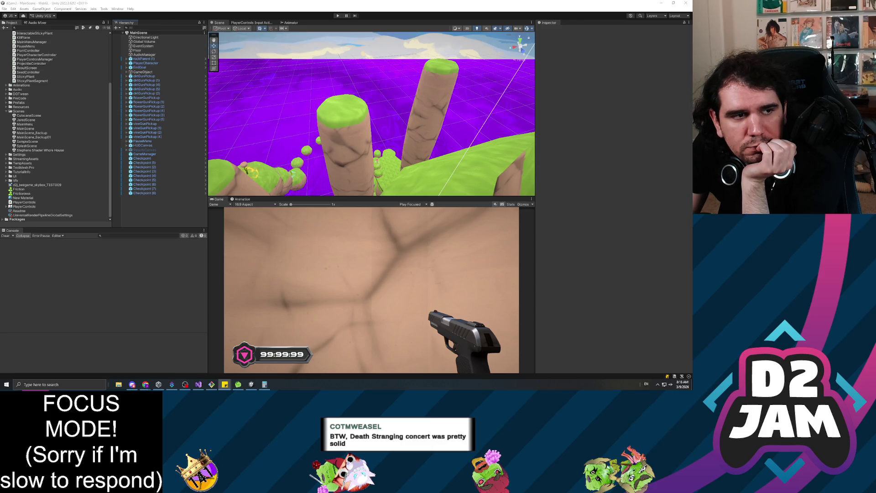
Step: Orbit the Scene view down onto the green pillar and mute the Game view's audio
mouse_move(368, 162)
mouse_down()
mouse_move(369, 175)
mouse_move(452, 95)
mouse_move(569, 101)
mouse_up()
mouse_move(409, 104)
mouse_down()
mouse_move(458, 115)
mouse_move(319, 137)
mouse_move(569, 143)
mouse_move(264, 146)
mouse_move(315, 137)
mouse_move(379, 108)
mouse_up()
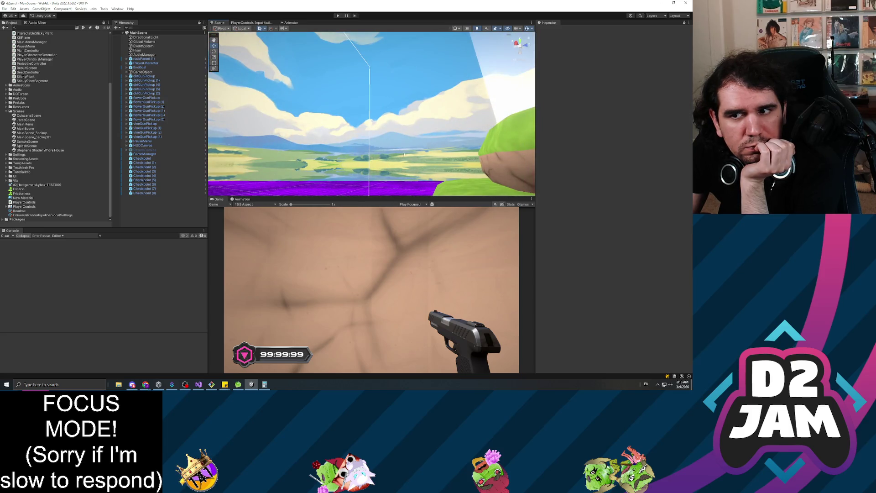
drag(404, 156, 494, 205)
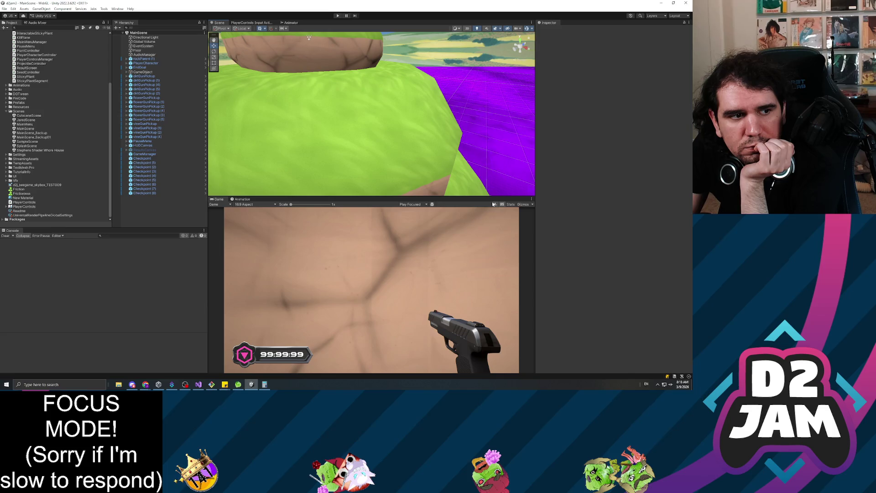
click(494, 205)
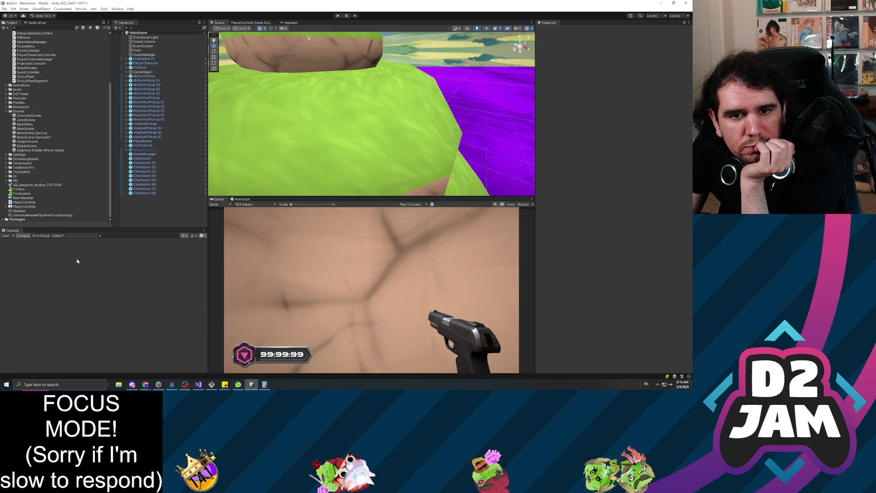
click(130, 218)
key(alt+Tab)
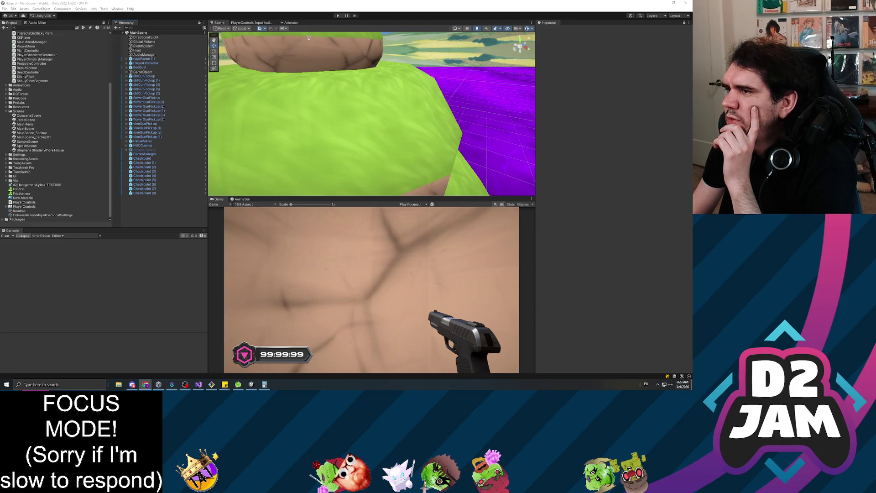
key(alt+Tab)
Step: Review the Team dropdown options on the Create Game form, then go to the My Team page
scroll(392, 226, down, 2)
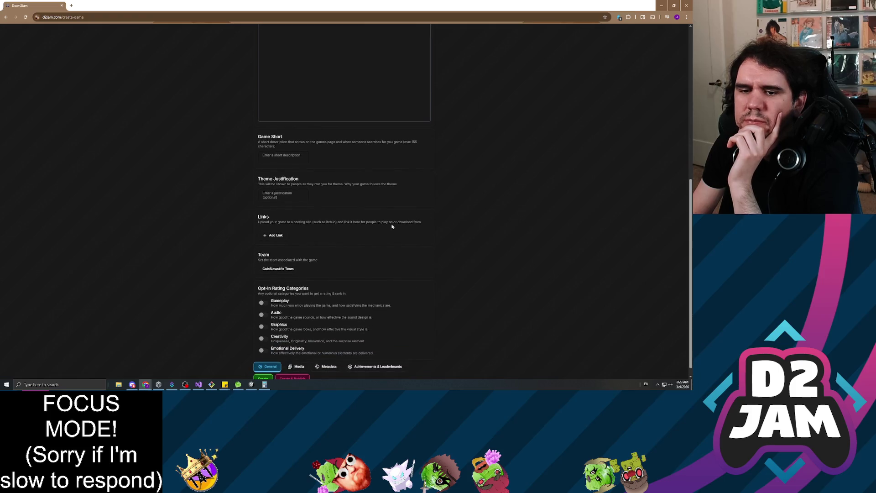
click(275, 269)
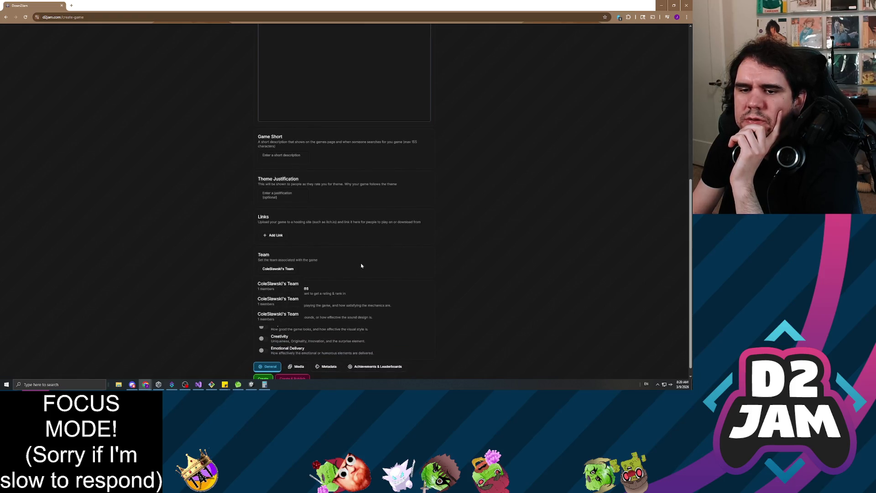
click(462, 259)
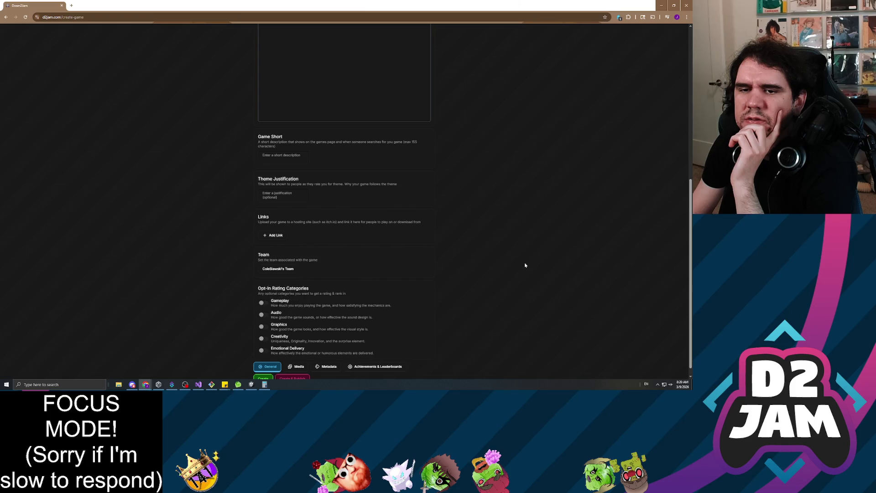
scroll(513, 266, up, 8)
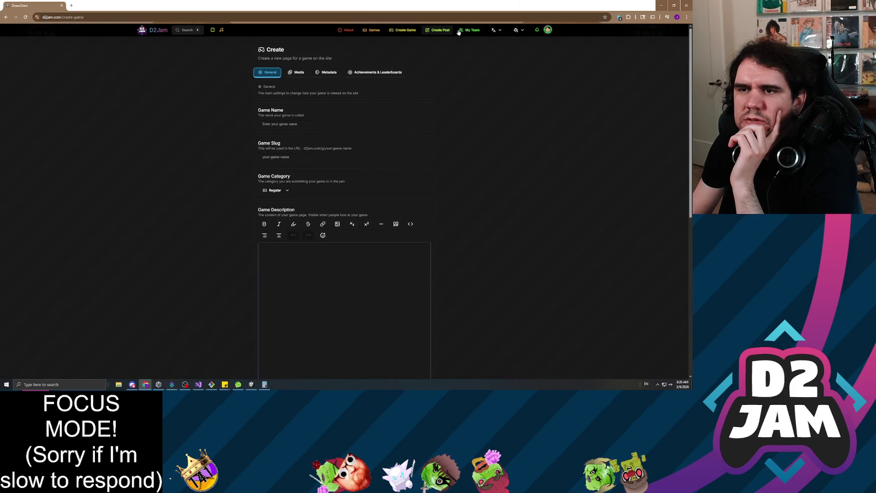
click(469, 30)
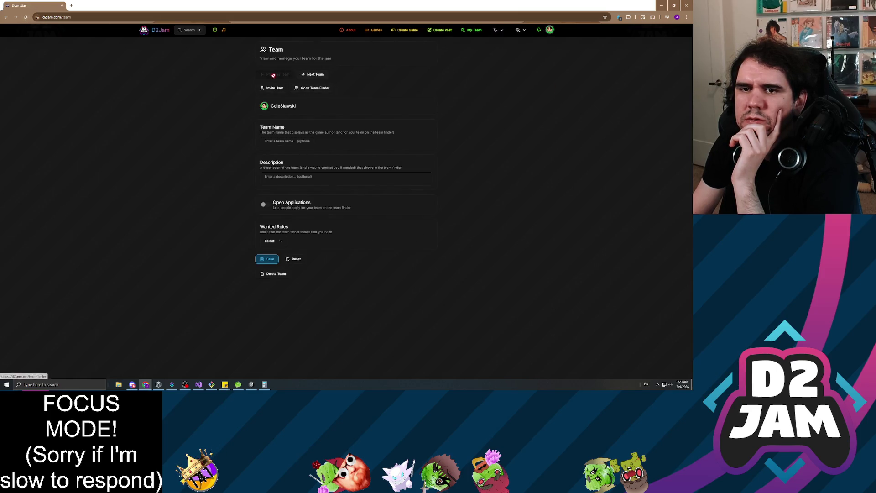
click(319, 75)
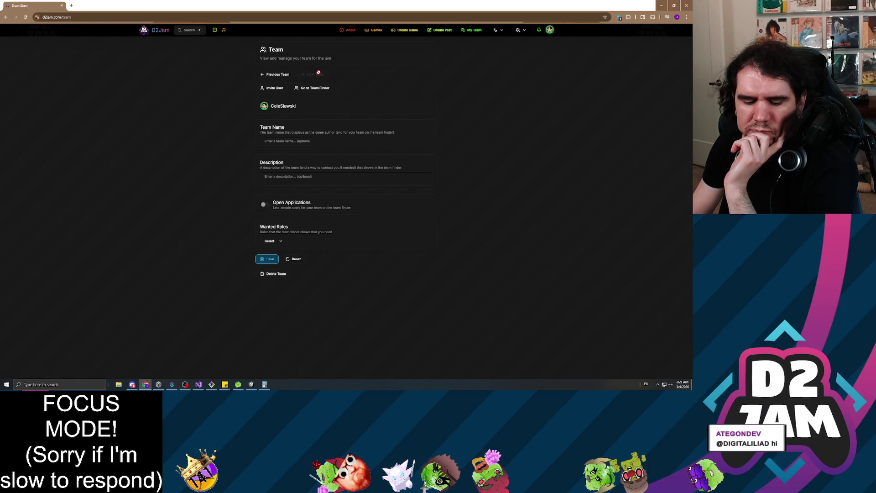
click(275, 74)
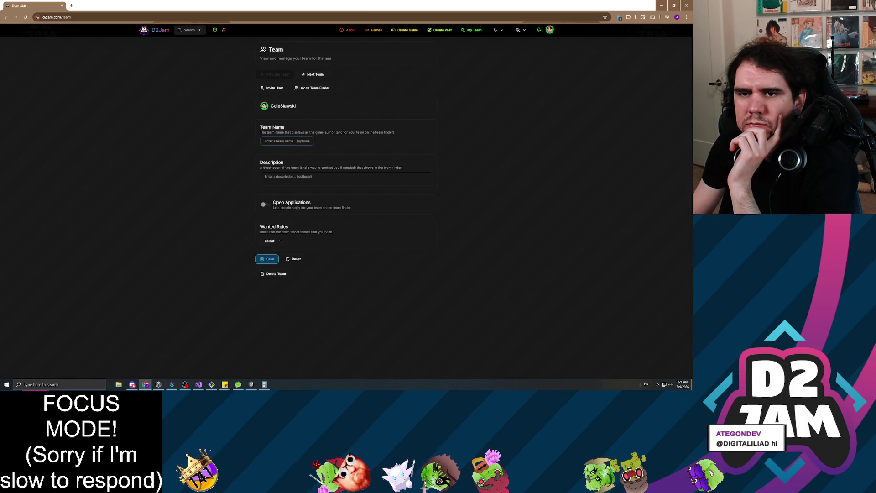
drag(288, 132, 389, 133)
click(389, 133)
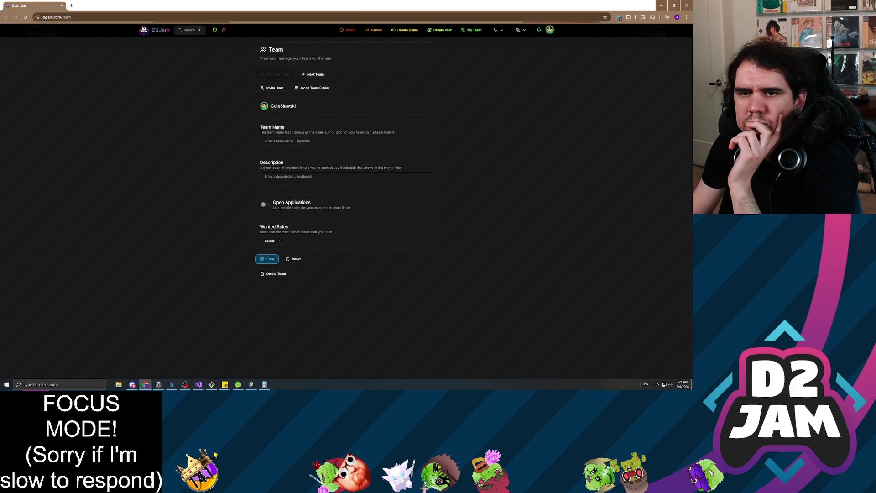
click(287, 141)
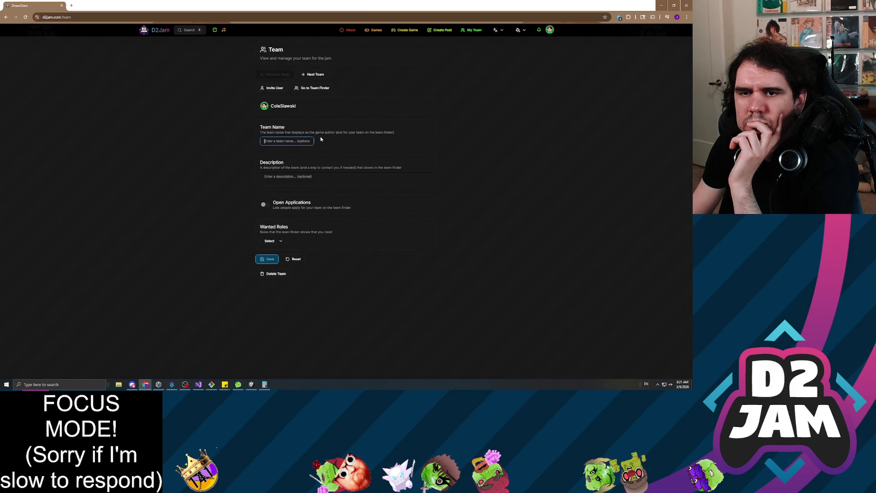
Step: Enter 'Keyboard Cowboys' as the team name
text(Key)
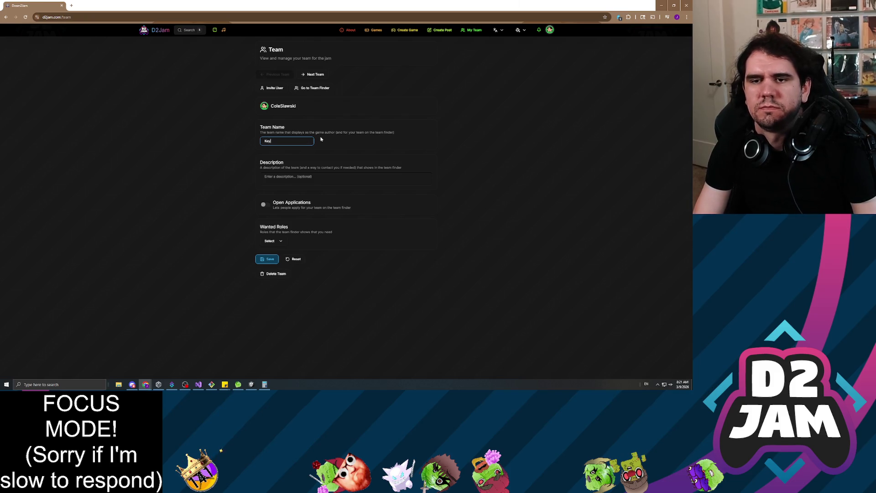
text(board Cowboys)
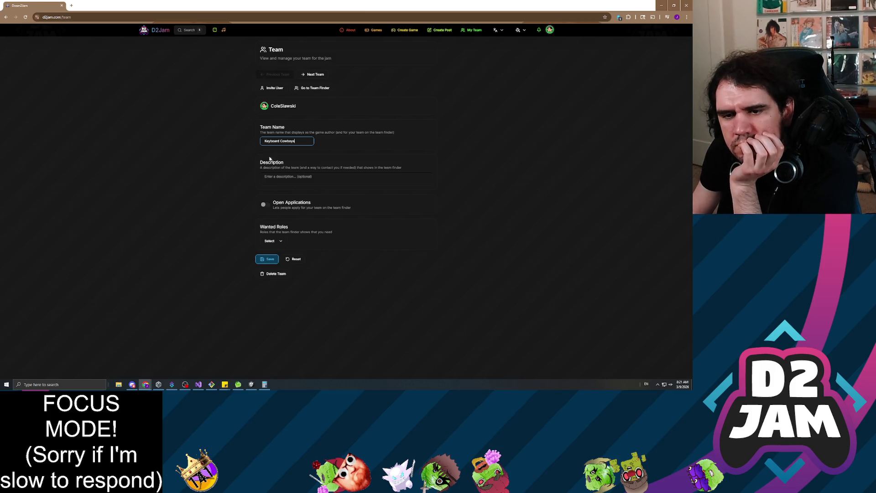
Step: Search for a user by username and send them a team invitation
click(276, 90)
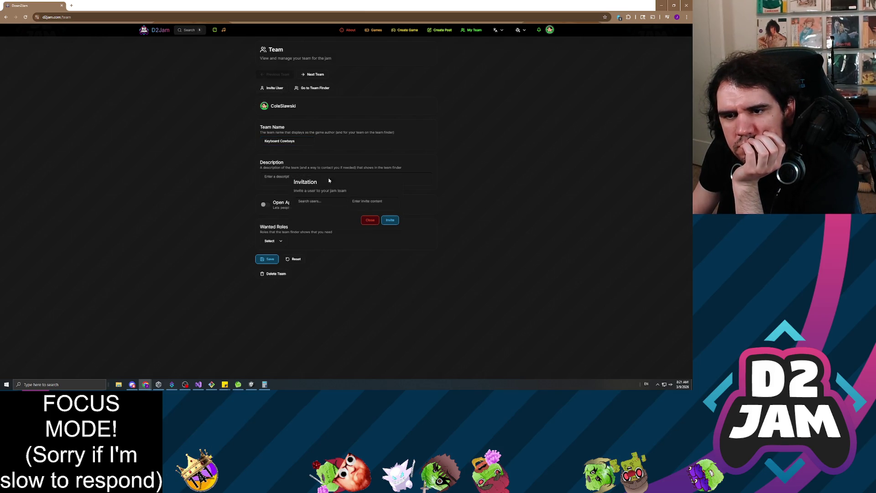
text(rud)
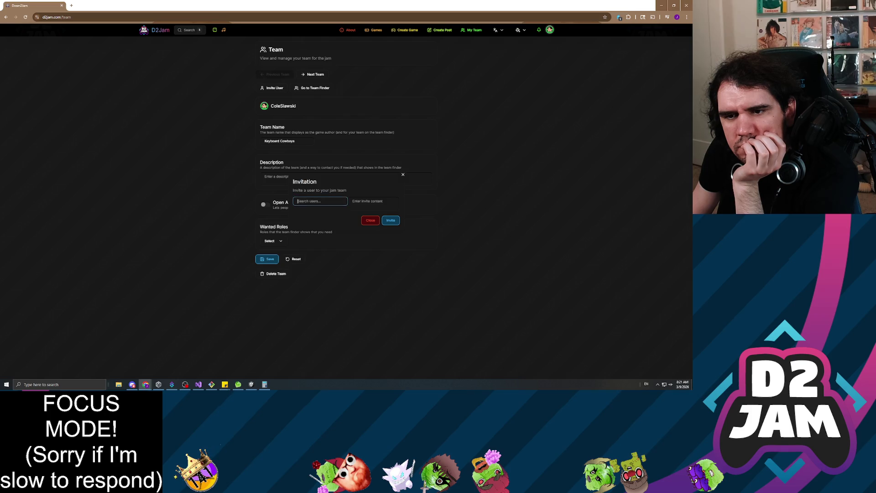
text(dga)
click(344, 202)
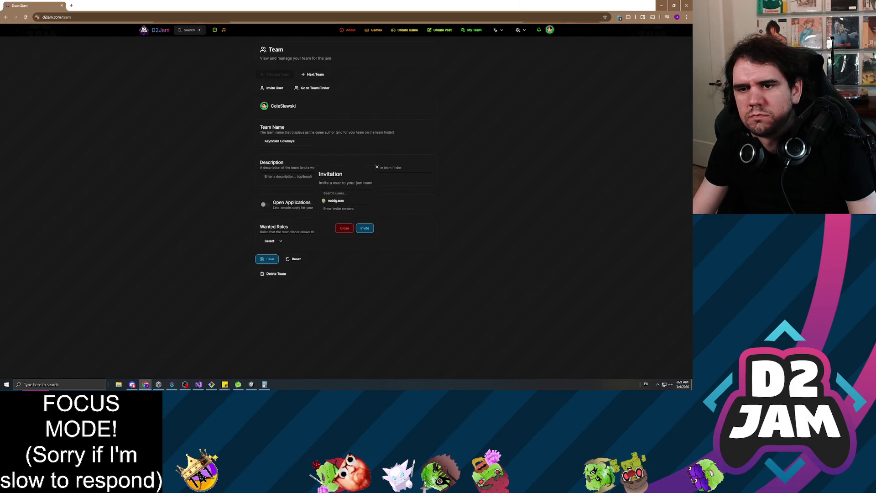
key(BackSpace)
key(BackSpace)
text(ruddpu)
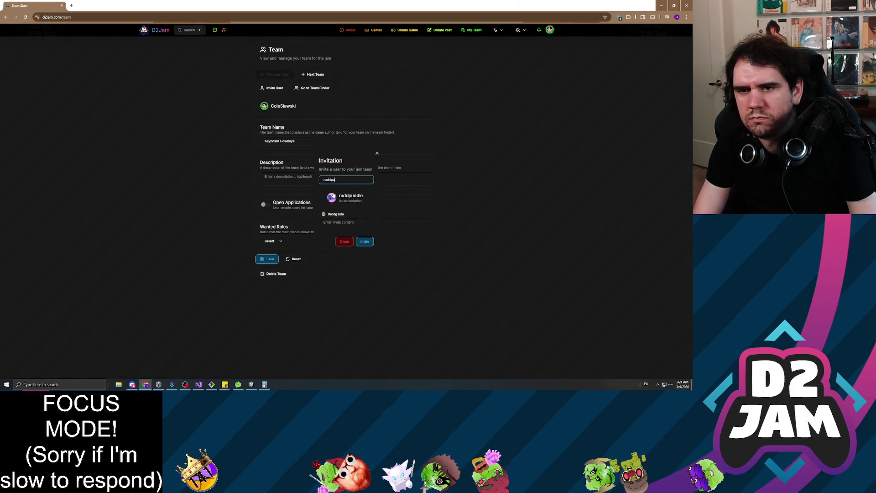
click(350, 207)
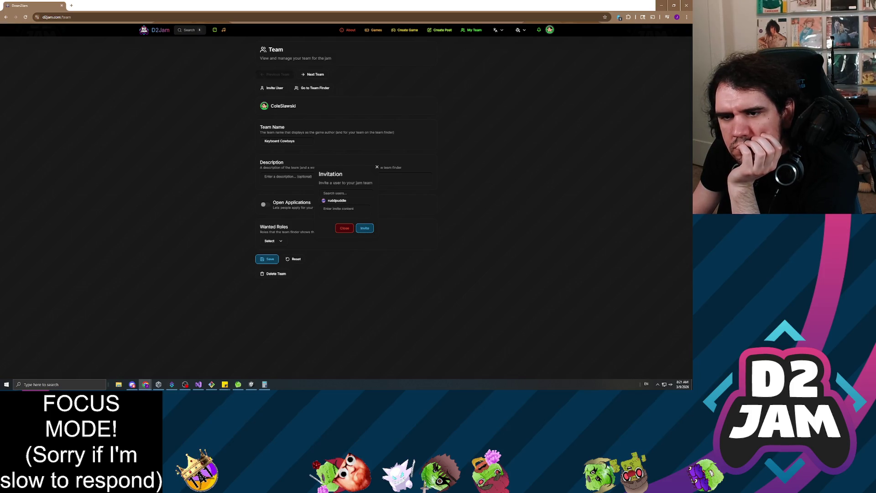
drag(334, 201, 340, 201)
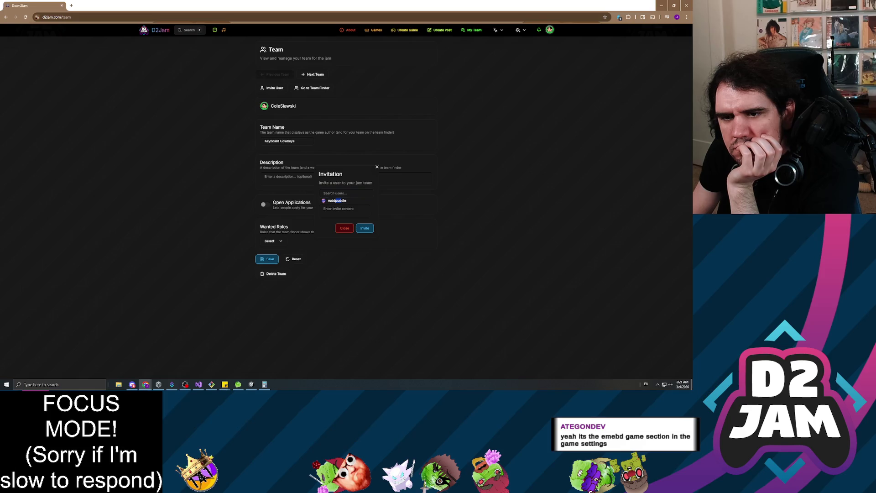
click(365, 228)
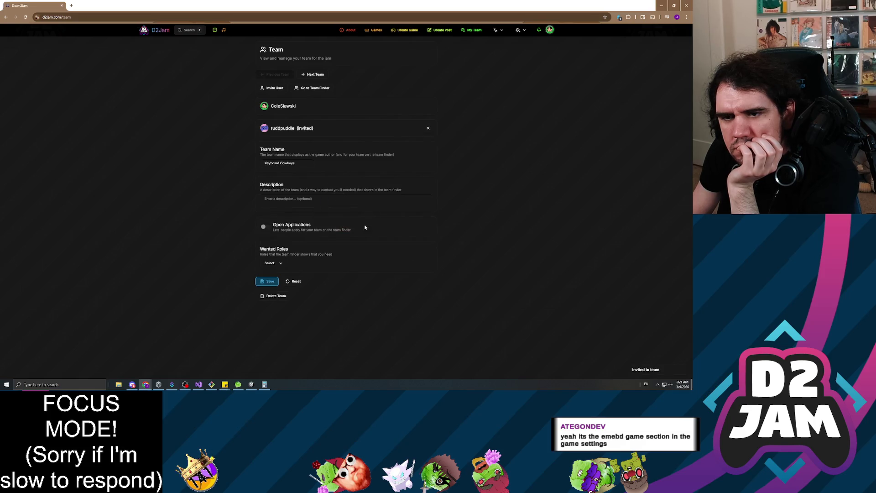
Step: Invite a second user found by username search and save the team settings
click(274, 88)
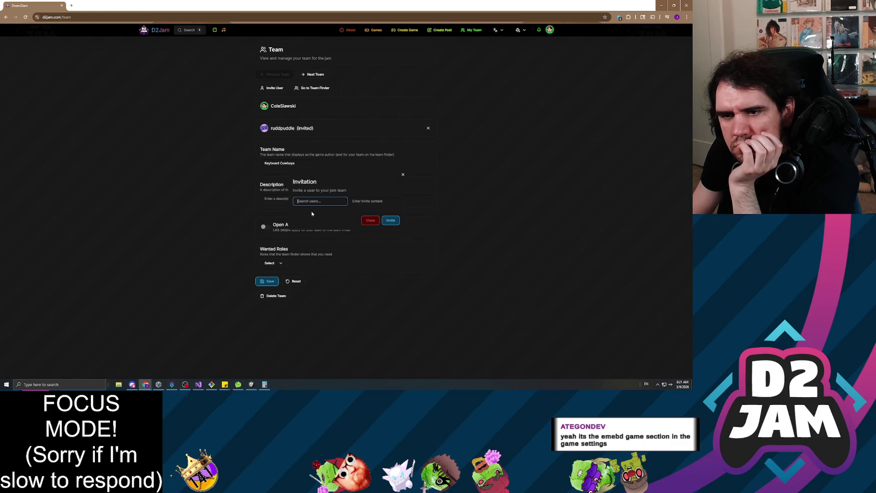
text(ruddgasm)
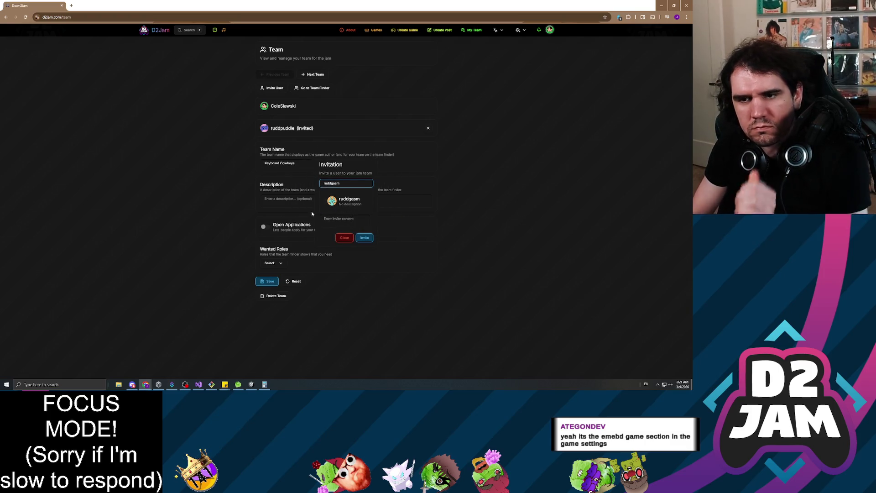
click(349, 201)
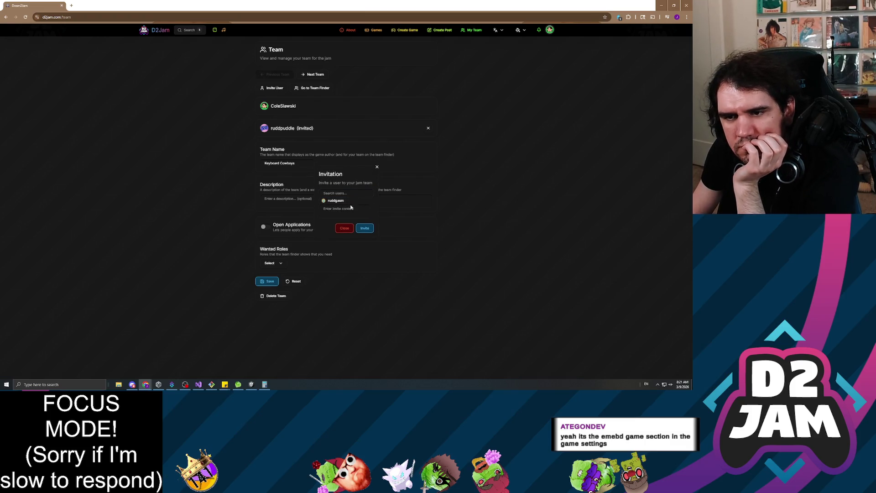
click(364, 228)
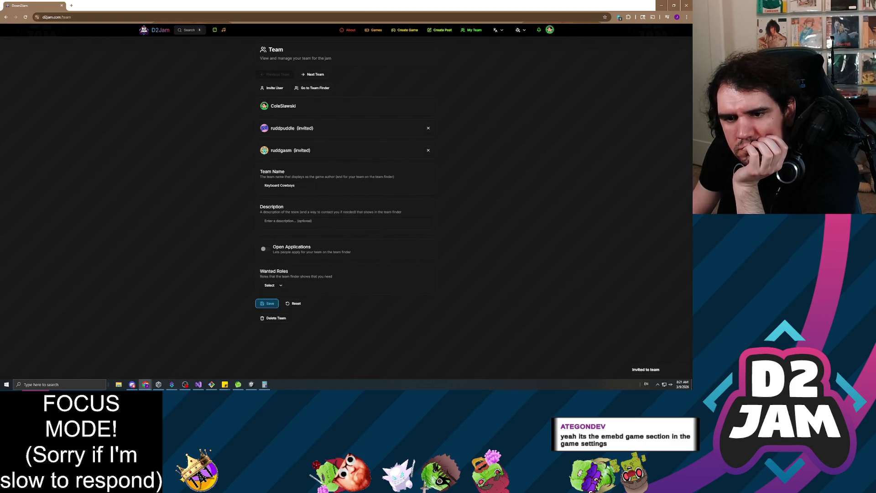
click(266, 304)
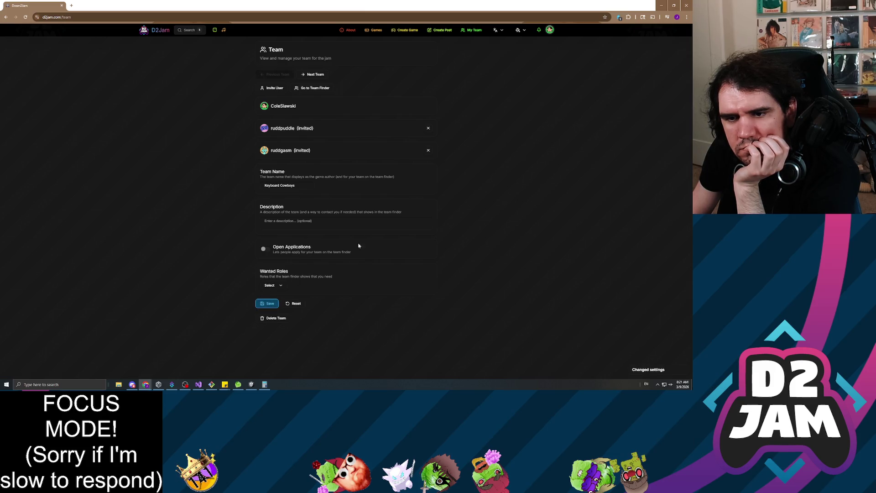
click(411, 30)
Step: Choose Keyboard Cowboys in the new game entry's Team dropdown
scroll(183, 228, down, 5)
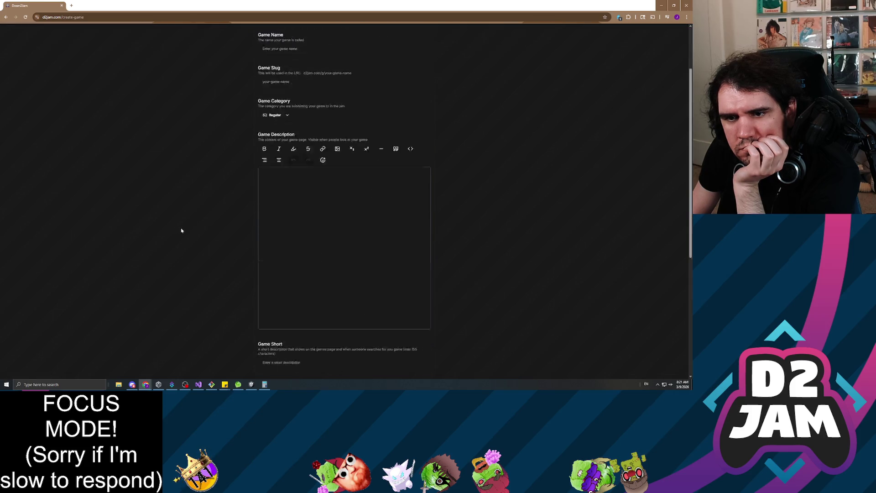
scroll(255, 251, down, 3)
click(279, 259)
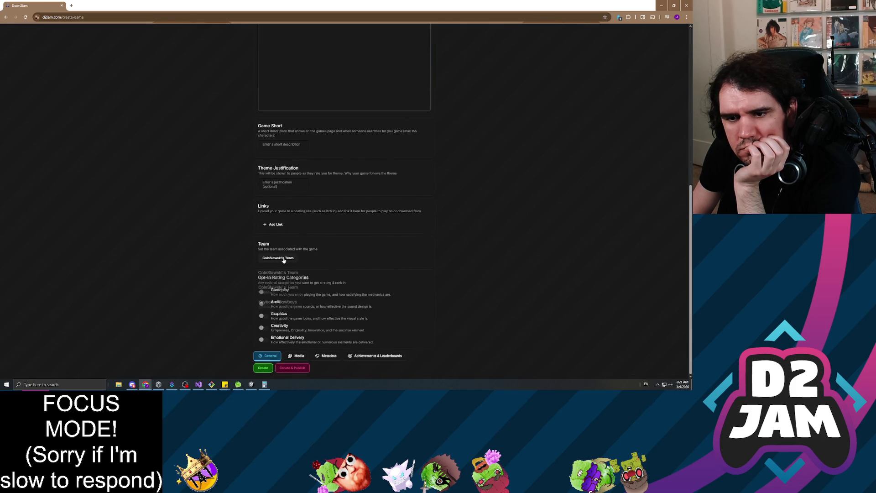
click(279, 304)
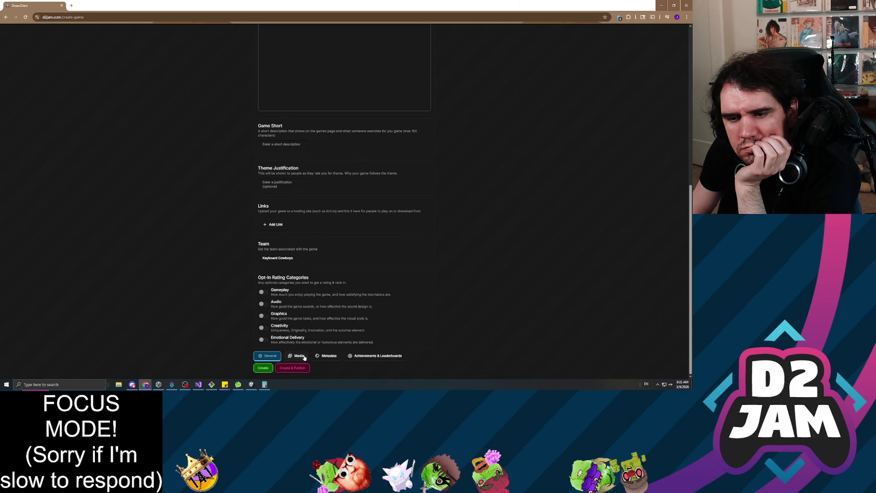
Step: In Achievements & Leaderboards, expand the Leaderboards section and add a new leaderboard
click(373, 356)
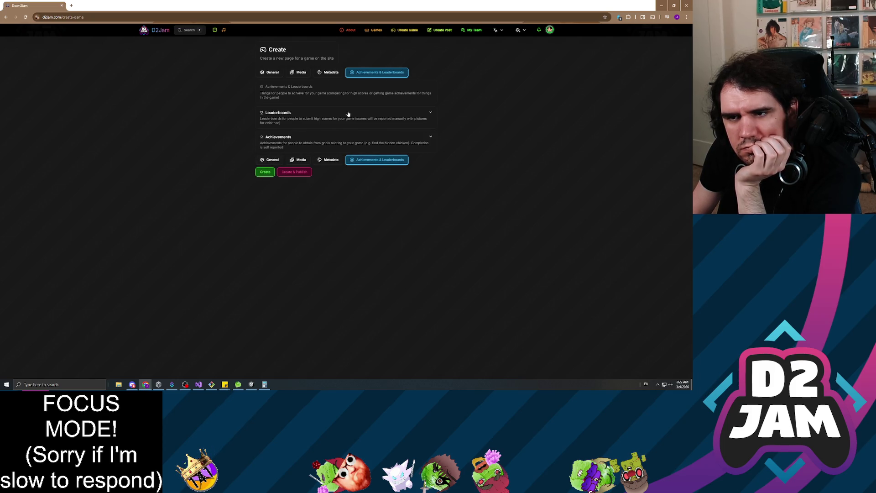
click(422, 115)
click(422, 115)
click(322, 145)
click(321, 144)
click(328, 123)
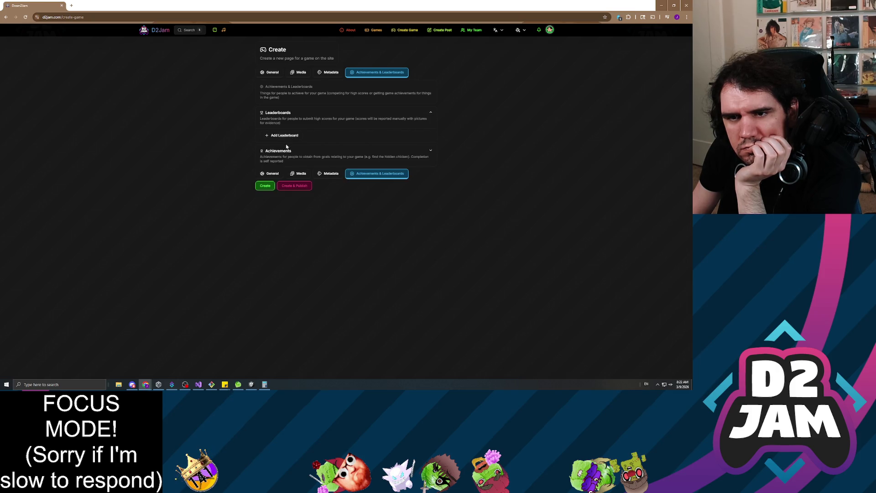
click(284, 136)
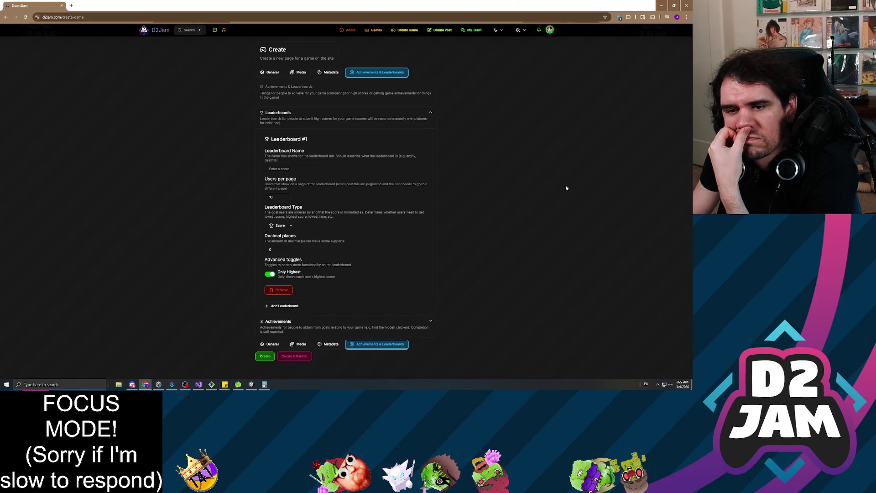
Step: Name the leaderboard 'Completion Time', with 2 decimal places and Only Highest turned off
click(280, 250)
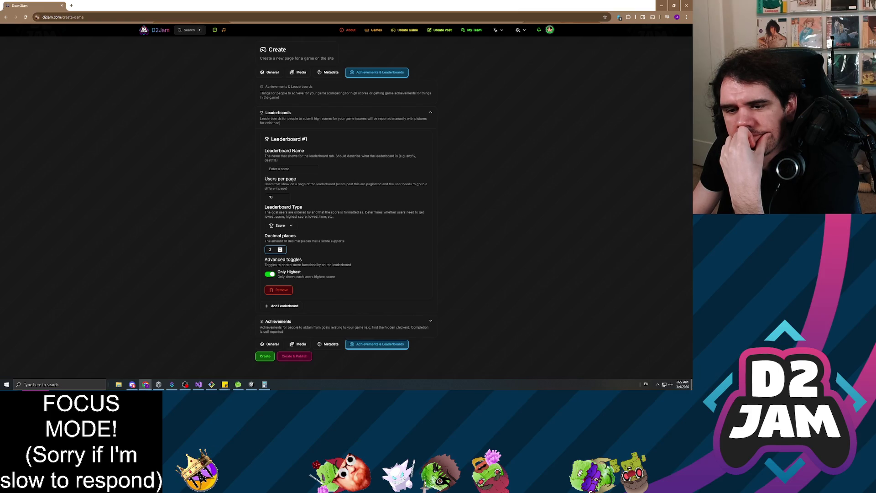
click(273, 274)
click(281, 169)
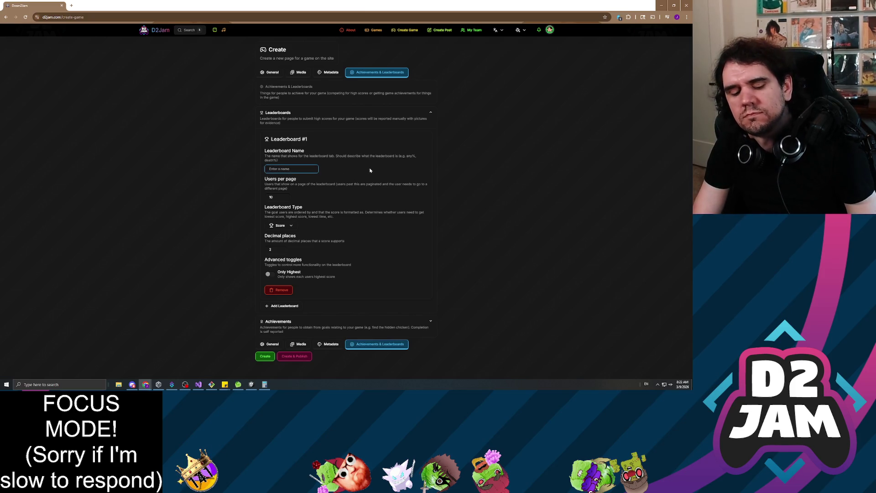
text(Completion Time)
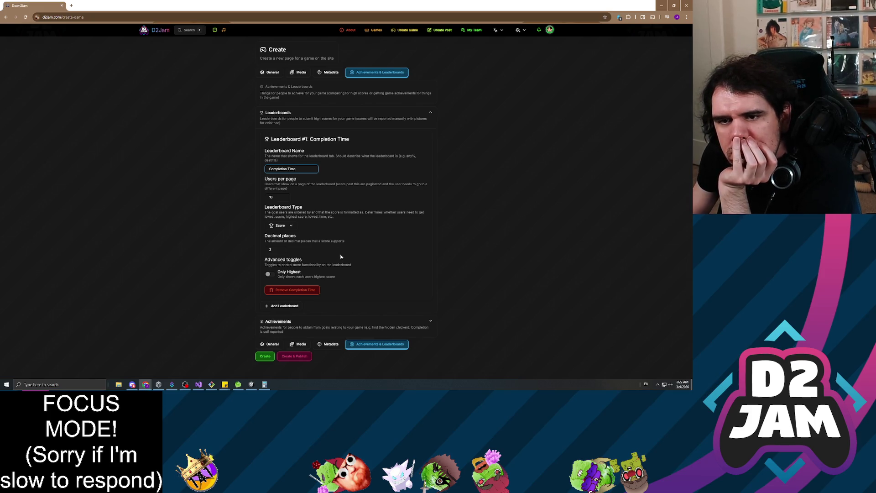
click(295, 119)
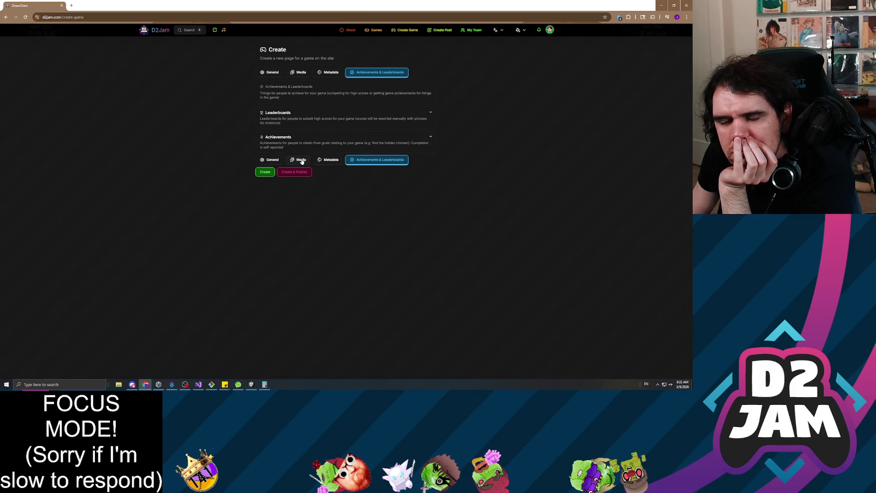
Step: Return to the game entry's General details and look over the form
click(273, 74)
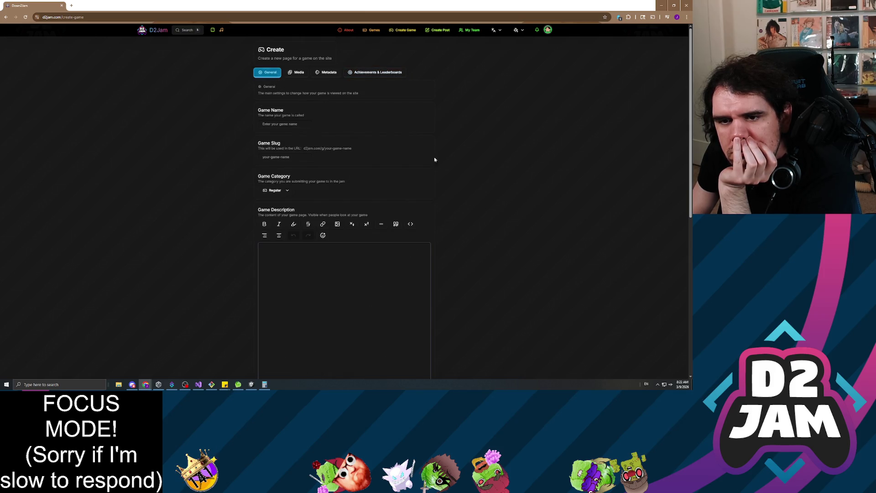
scroll(520, 195, down, 5)
scroll(483, 209, down, 2)
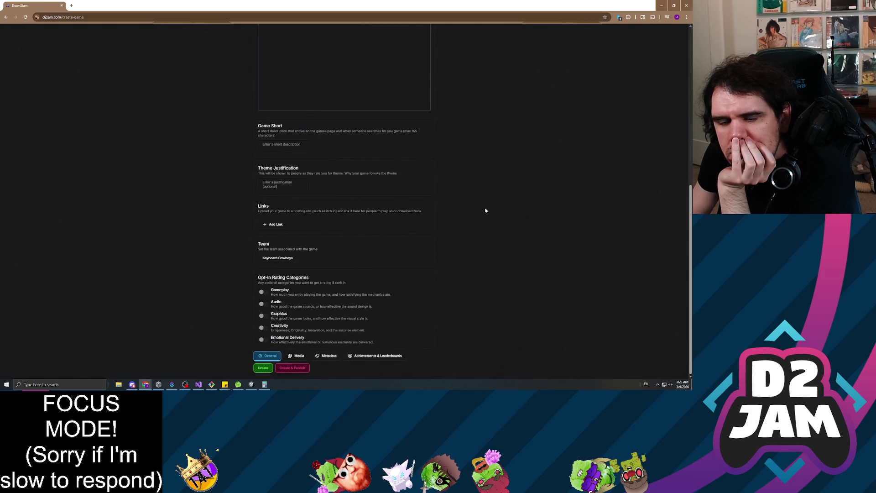
scroll(485, 209, up, 8)
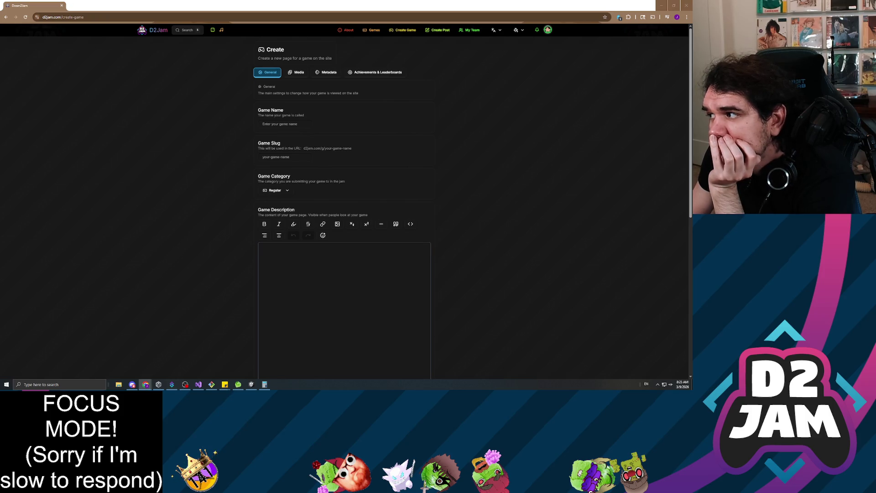
Step: Bring up the Unity Hub project list from the taskbar
key(alt+Tab)
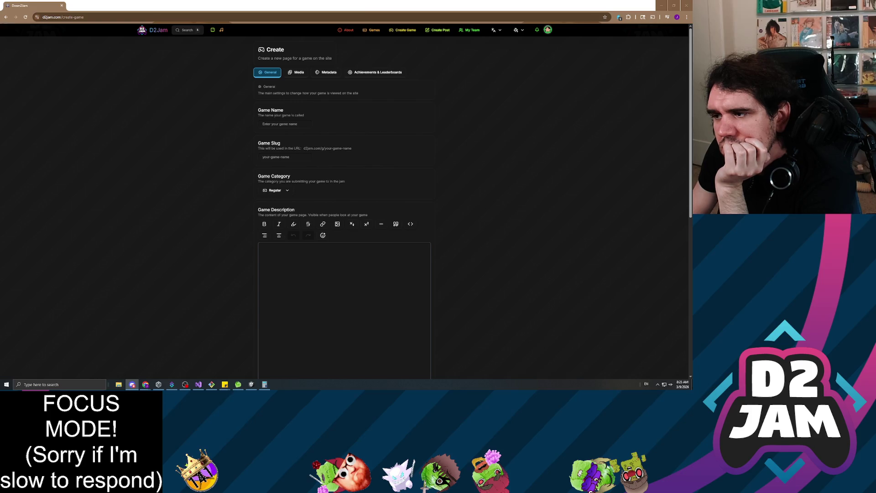
click(235, 250)
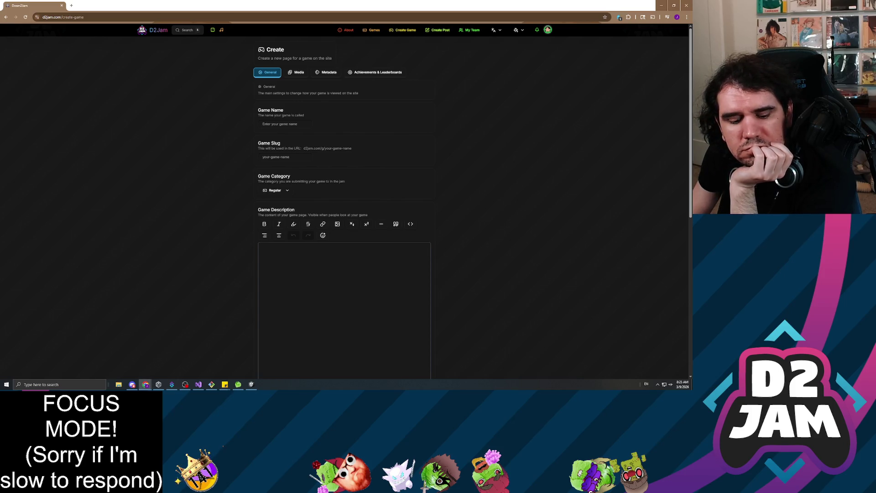
click(158, 385)
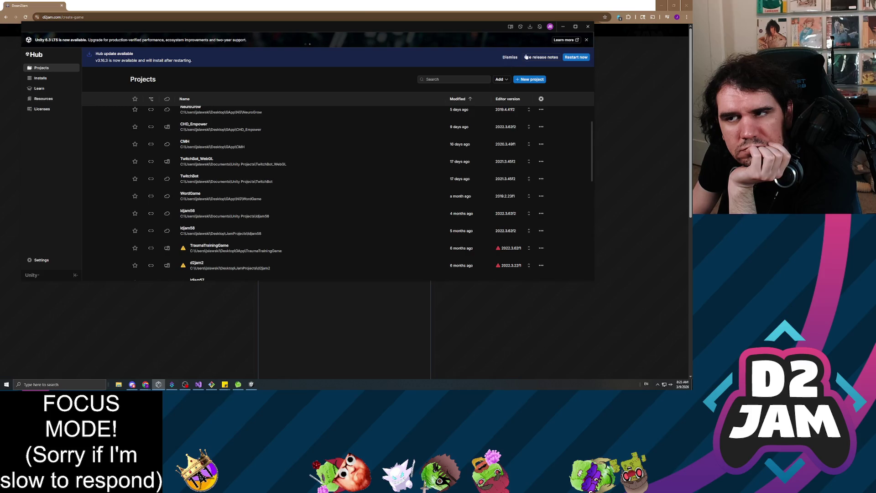
Step: Hide Unity Hub and move the Chrome window left to bring the Unity editor forward
click(589, 27)
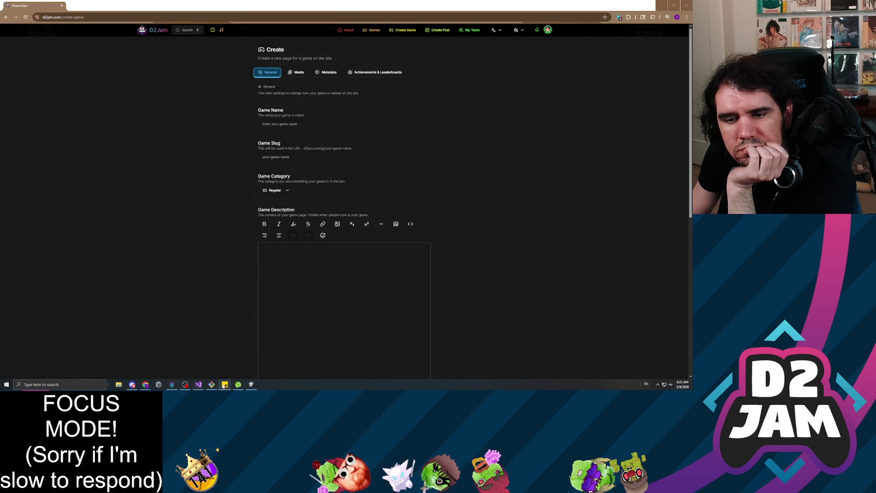
mouse_move(222, 384)
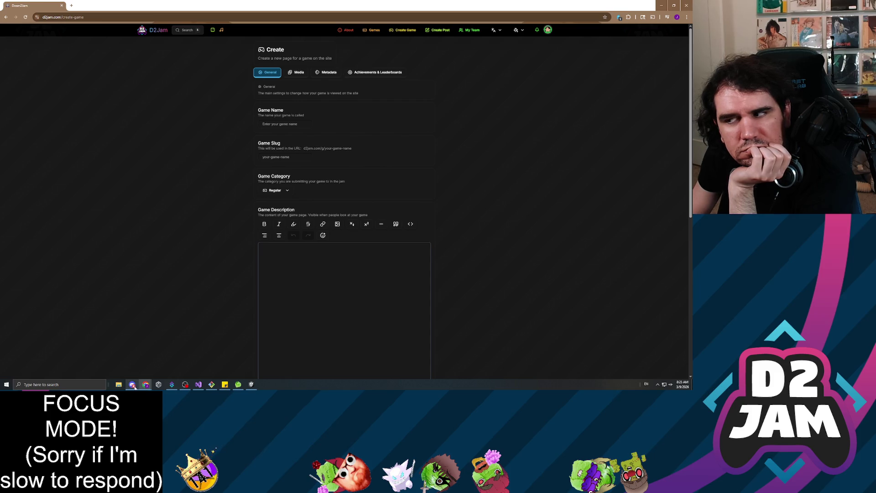
key(alt+Tab)
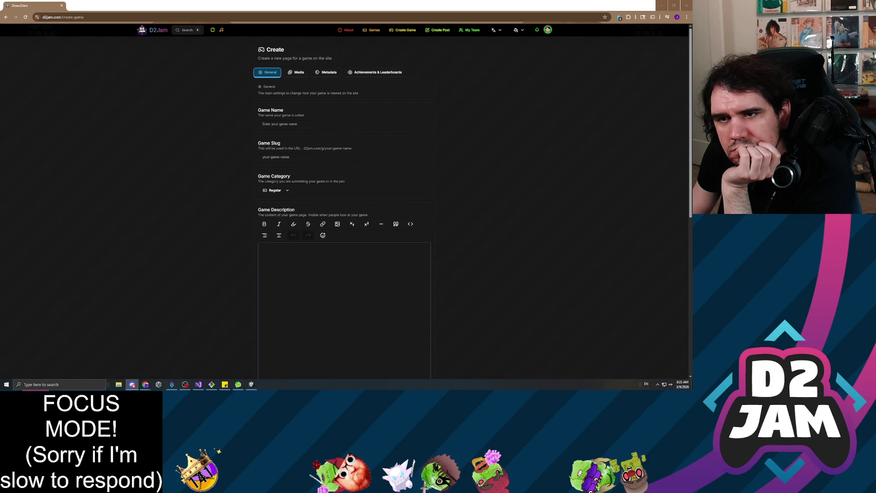
scroll(479, 235, down, 5)
mouse_move(456, 5)
mouse_down()
mouse_move(562, 110)
mouse_move(45, 158)
mouse_up()
click(309, 37)
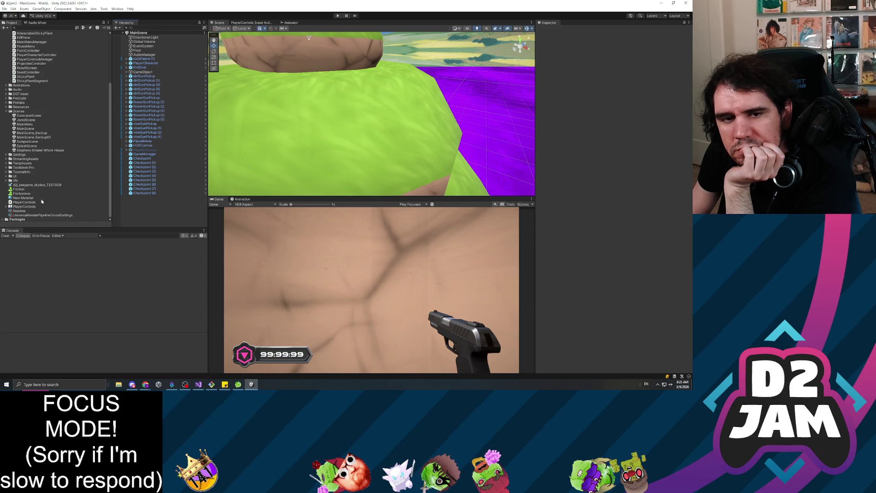
Step: Select the MainScene asset in the Project panel's Assets/Scenes folder
scroll(42, 201, up, 5)
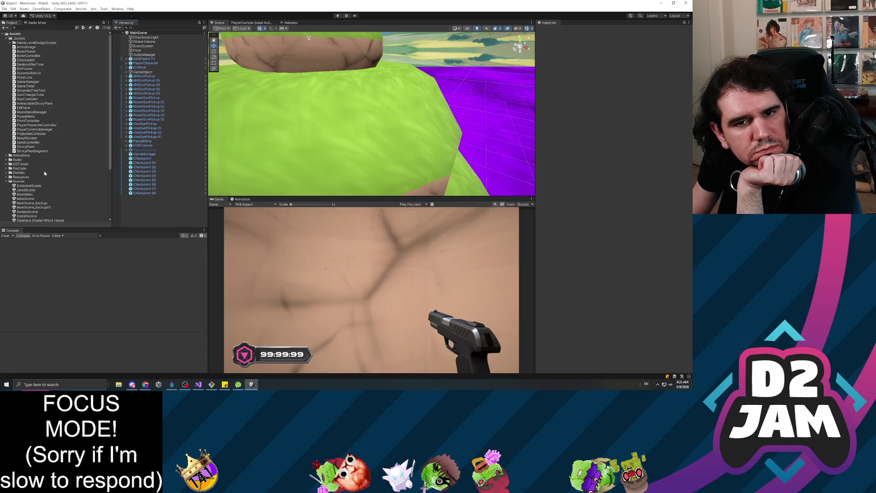
scroll(44, 173, down, 3)
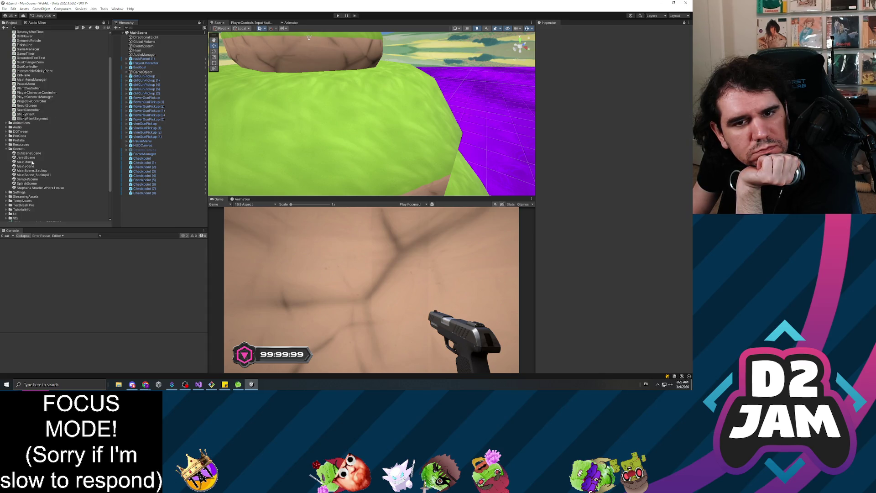
click(32, 162)
click(24, 167)
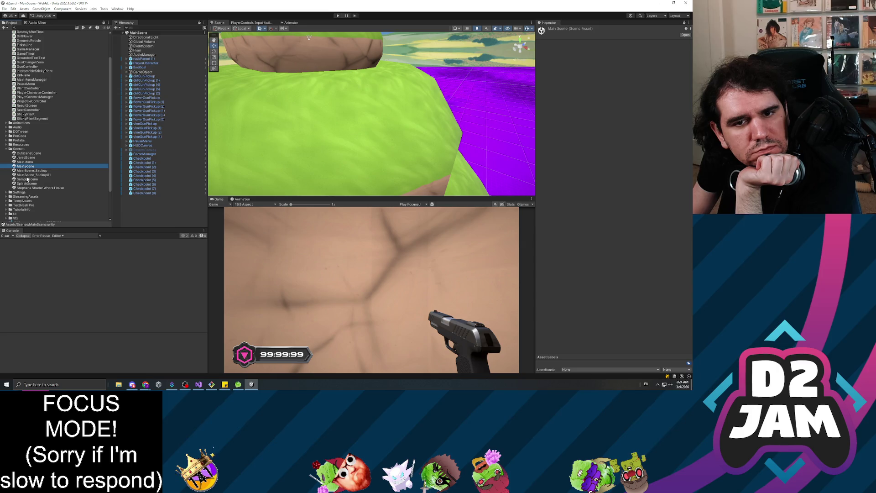
click(124, 260)
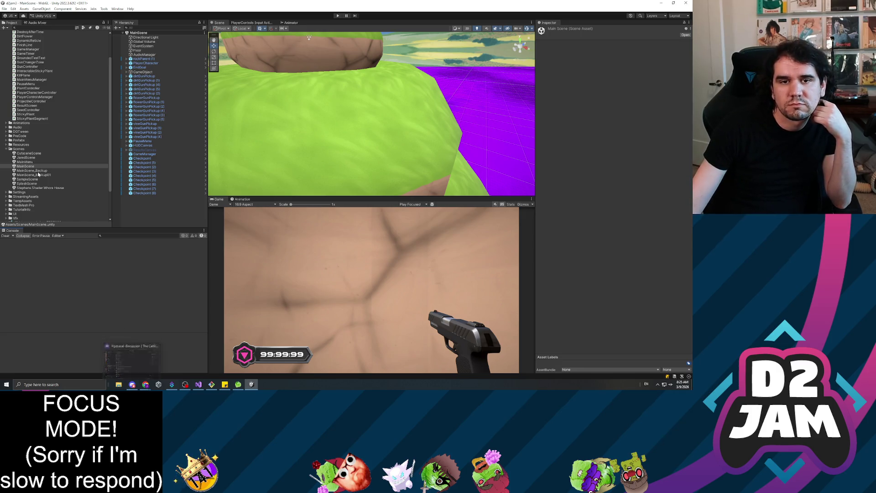
Step: Expand the UI folder in the Project panel and browse its Fonts folder and d2j sprites
scroll(18, 180, down, 1)
click(9, 197)
scroll(55, 197, down, 1)
scroll(59, 197, down, 2)
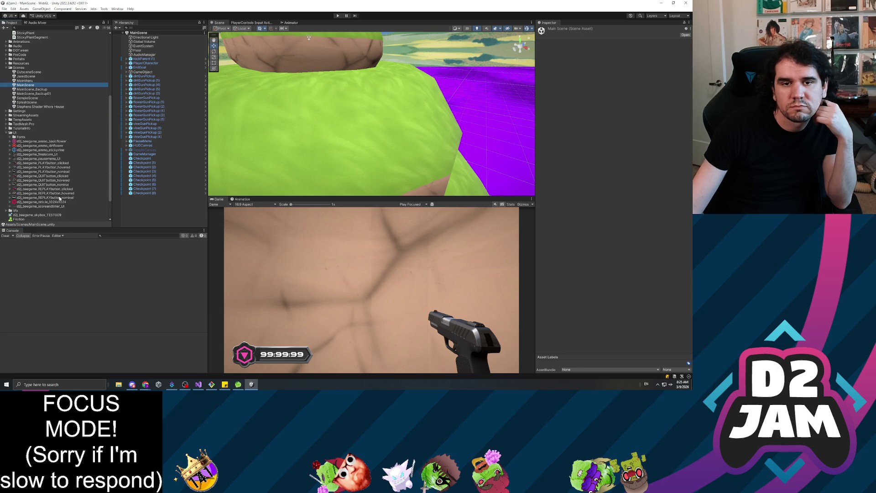
scroll(70, 187, down, 1)
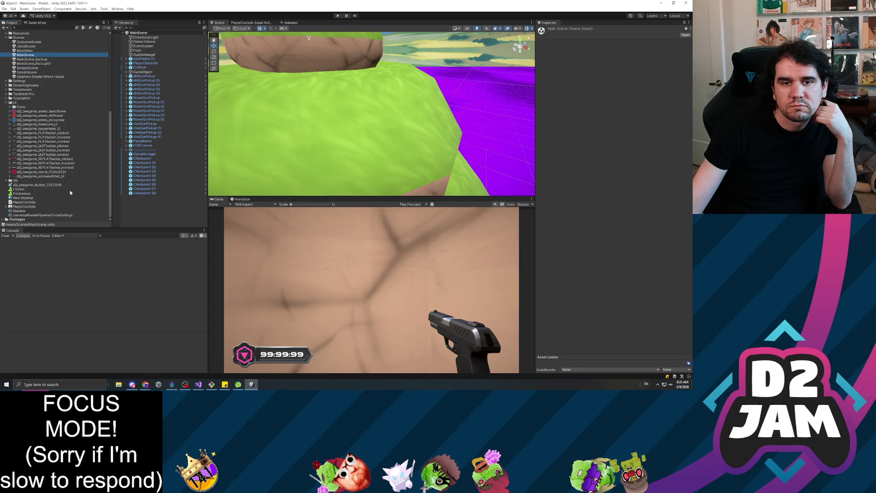